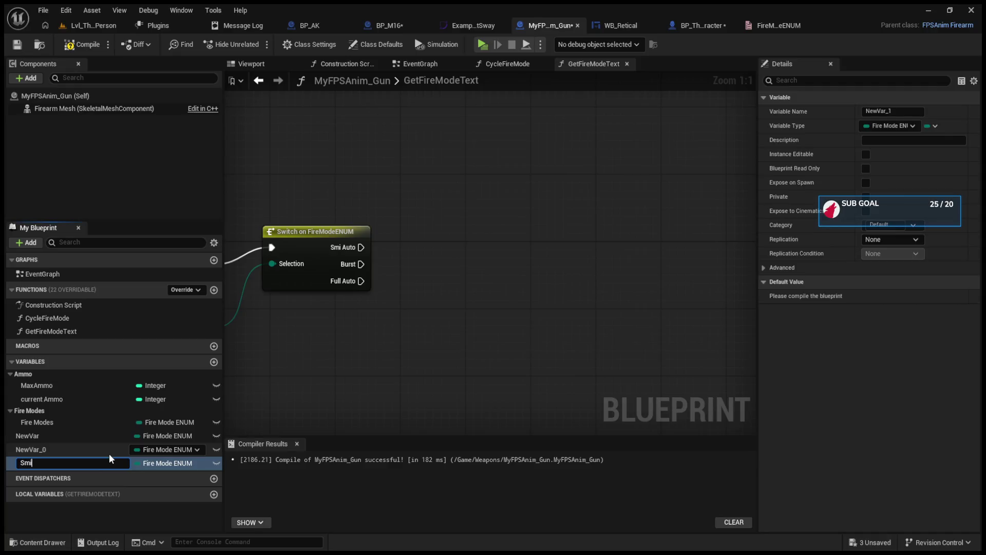
Step: Name the first variable Smi and rename NewVar_0 to Burst
key(Return)
click(109, 453)
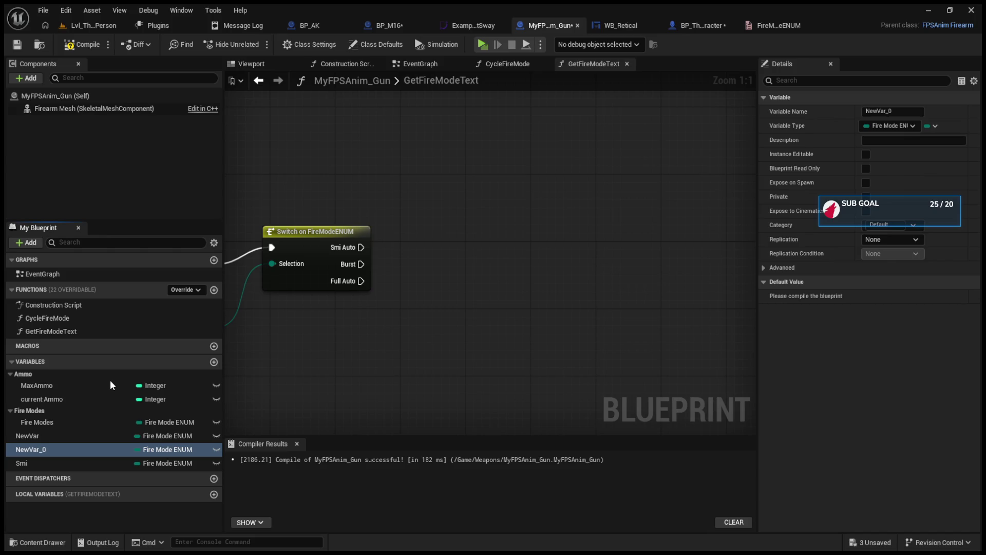
key(F2)
key(BackSpace)
text(Burst)
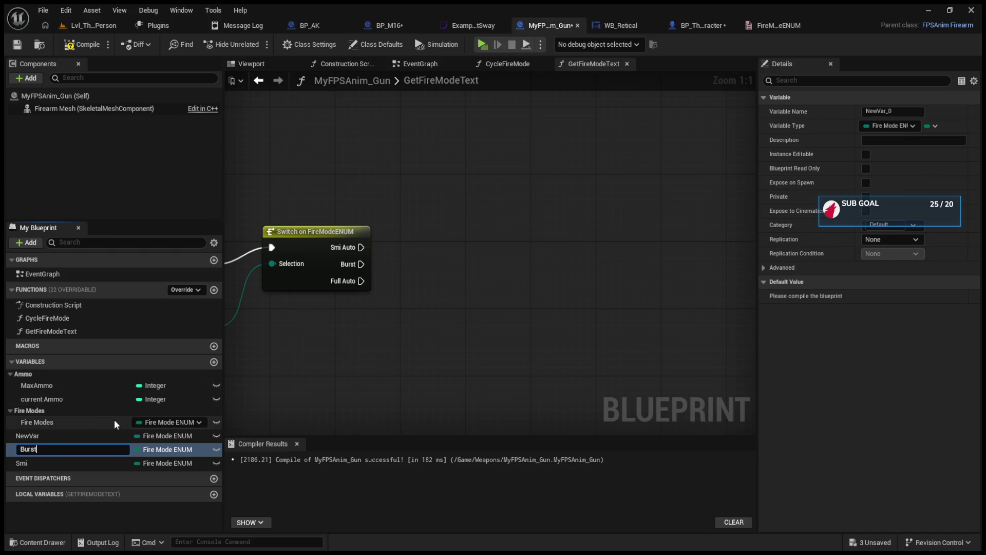
key(Return)
Step: Rename NewVar to Full Auto and set Smi's type to Text
click(113, 432)
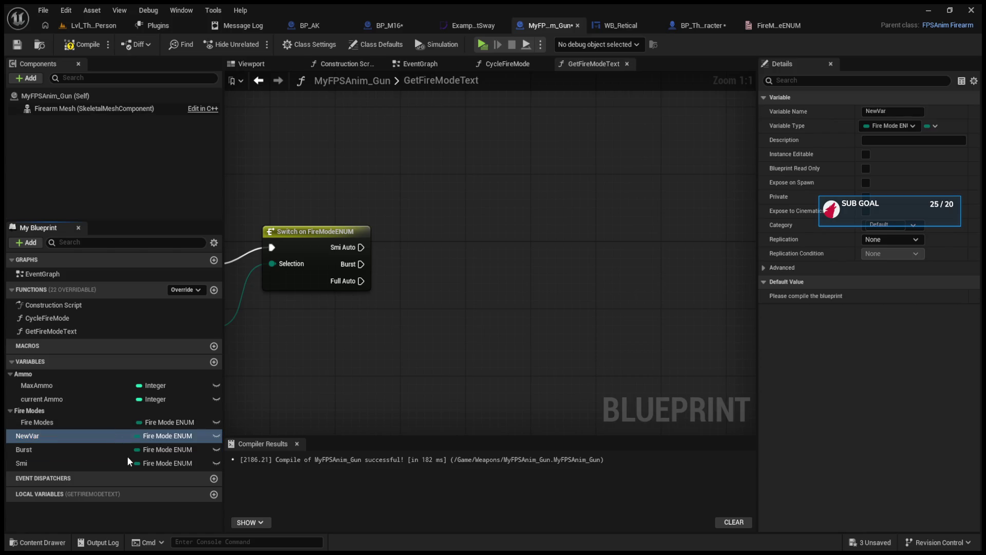
key(F2)
key(BackSpace)
text(Full AU)
key(BackSpace)
text(uto)
key(Return)
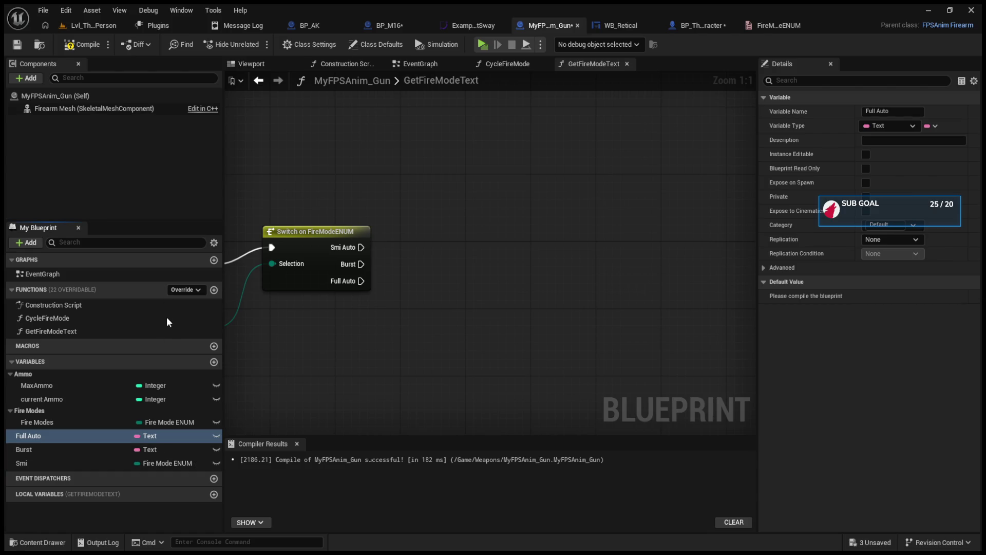
click(79, 436)
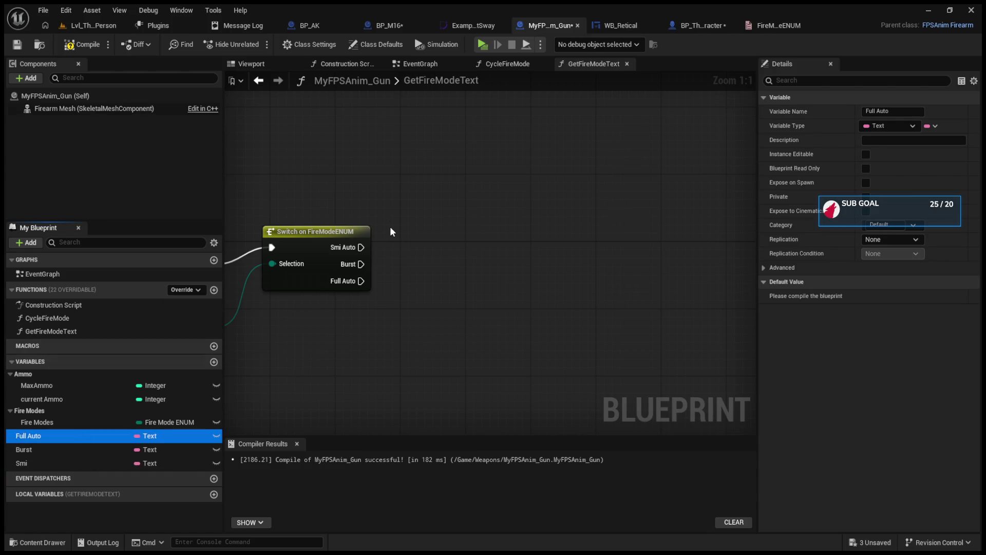
Step: Add a Full Auto setter wired from the Full Auto case with a FULL AUTO text value
click(411, 253)
mouse_move(361, 247)
mouse_down()
mouse_move(395, 233)
mouse_move(467, 230)
mouse_up()
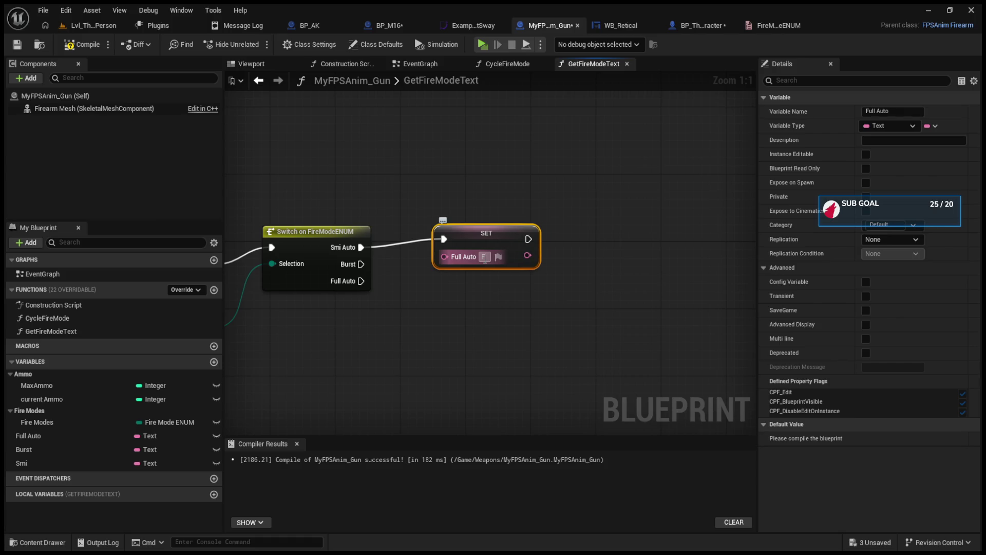
alt+click(444, 239)
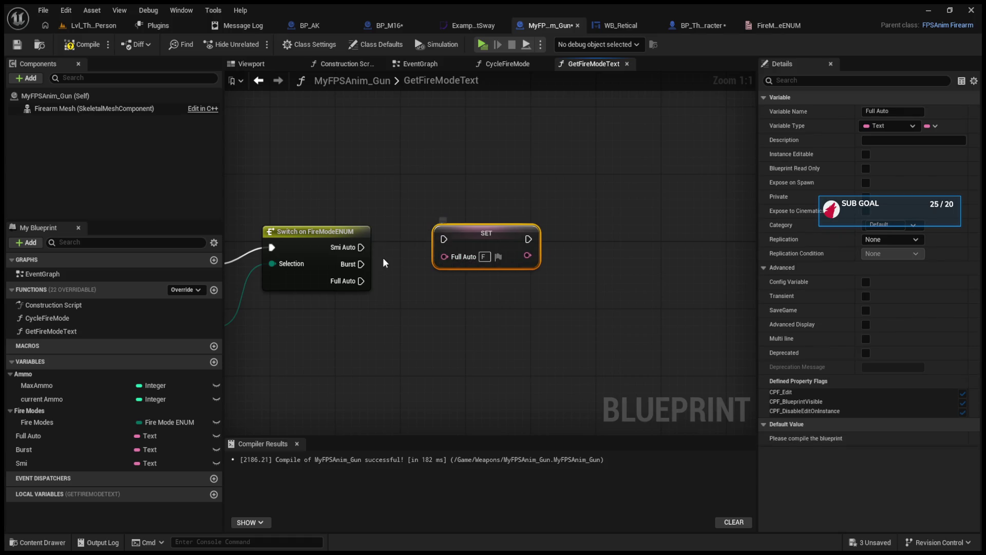
mouse_move(361, 281)
mouse_down()
mouse_move(445, 238)
mouse_move(463, 277)
mouse_up()
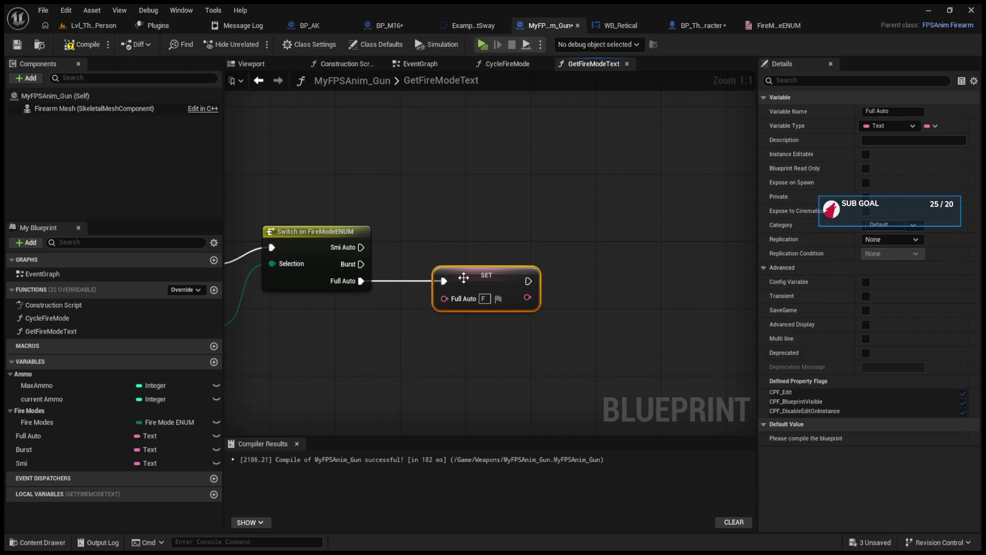
text(ULL AU)
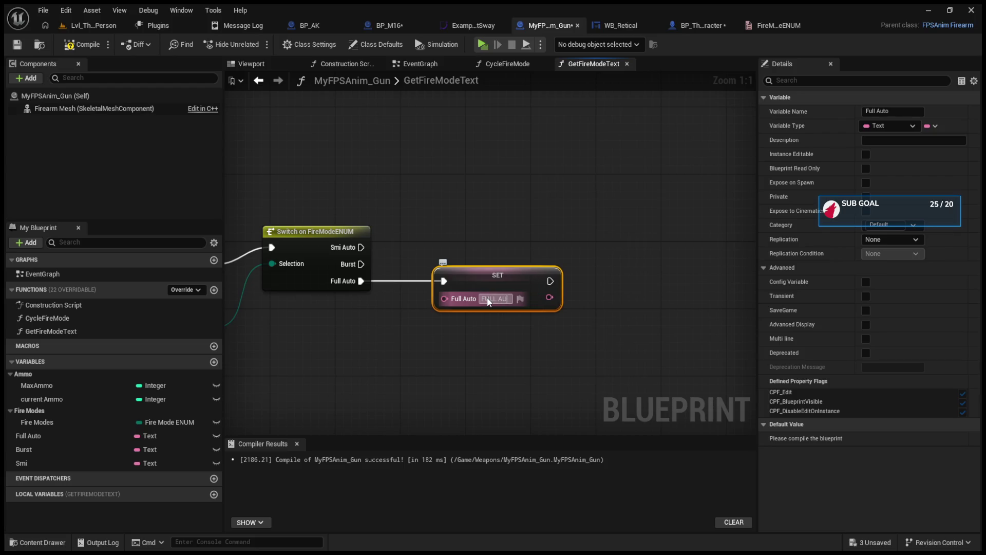
text(TO)
click(408, 268)
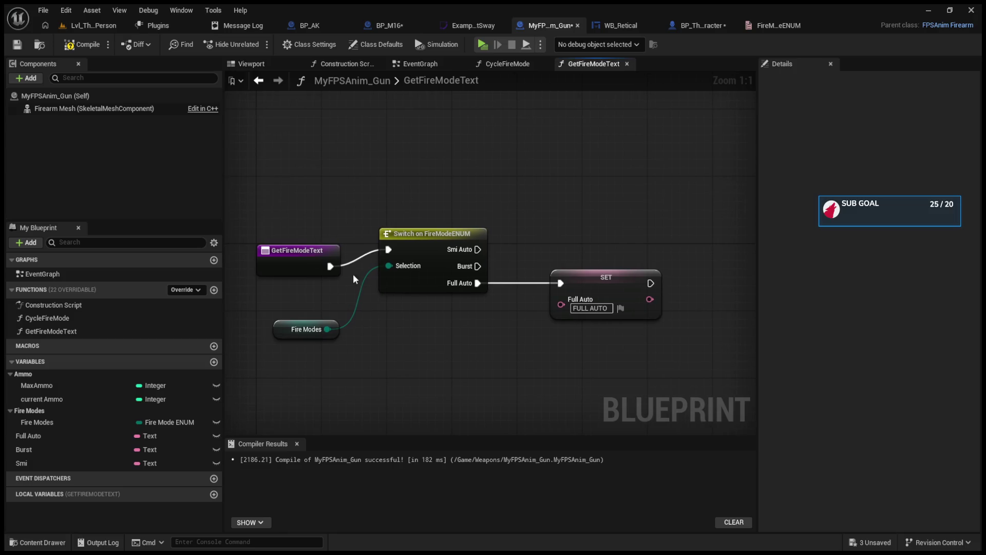
Step: Add a Smi setter wired from the Smi Auto case with the value 'sEMI'
click(303, 243)
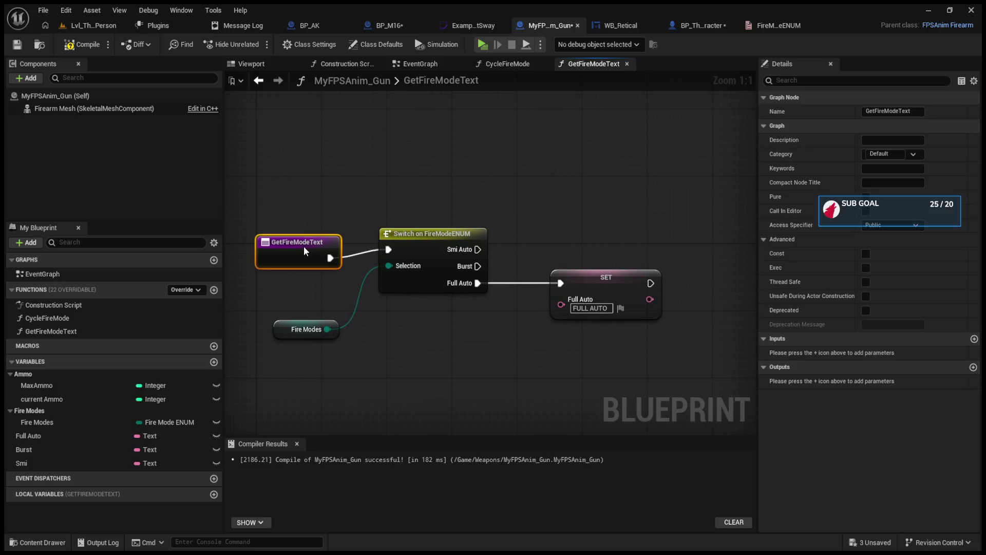
click(38, 464)
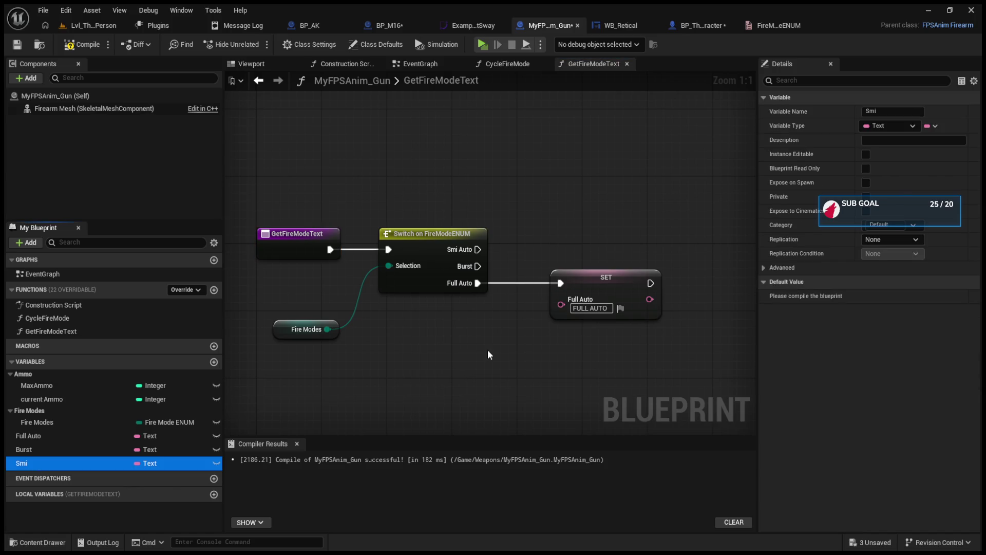
click(551, 239)
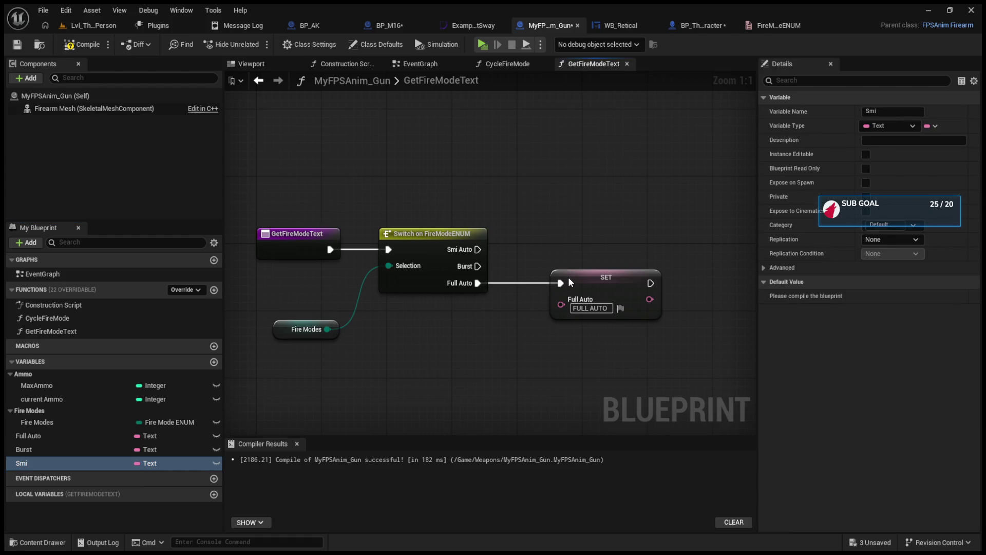
key(ctrl+v)
drag(601, 245, 600, 226)
drag(478, 249, 605, 232)
text(sEMI)
key(Return)
click(617, 163)
mouse_move(617, 168)
mouse_down()
mouse_move(624, 261)
mouse_move(550, 168)
mouse_up()
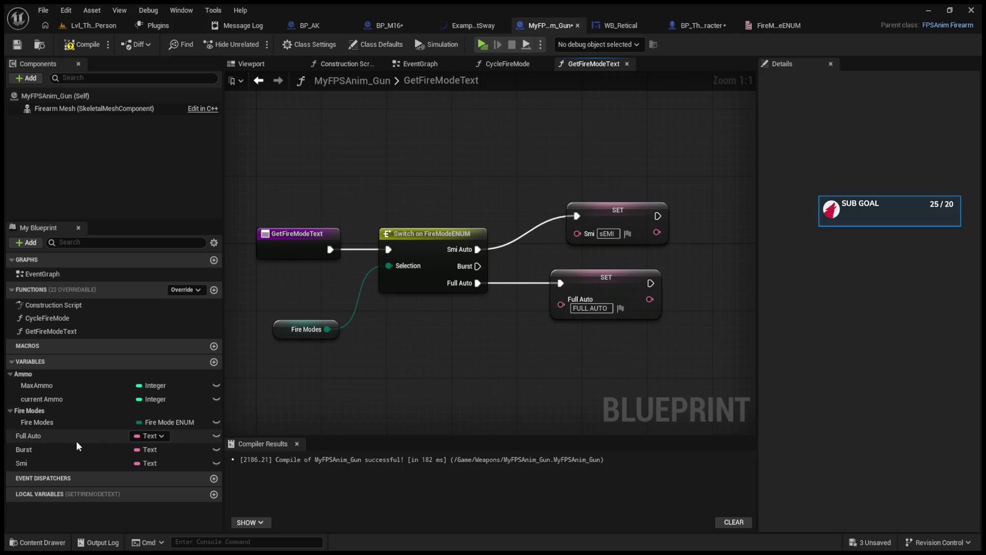
Step: Move Full Auto, Burst and Smi above Fire Modes and delete the GetFireModeText graph nodes
click(51, 435)
mouse_move(49, 431)
mouse_down()
mouse_move(45, 423)
mouse_move(48, 451)
mouse_up()
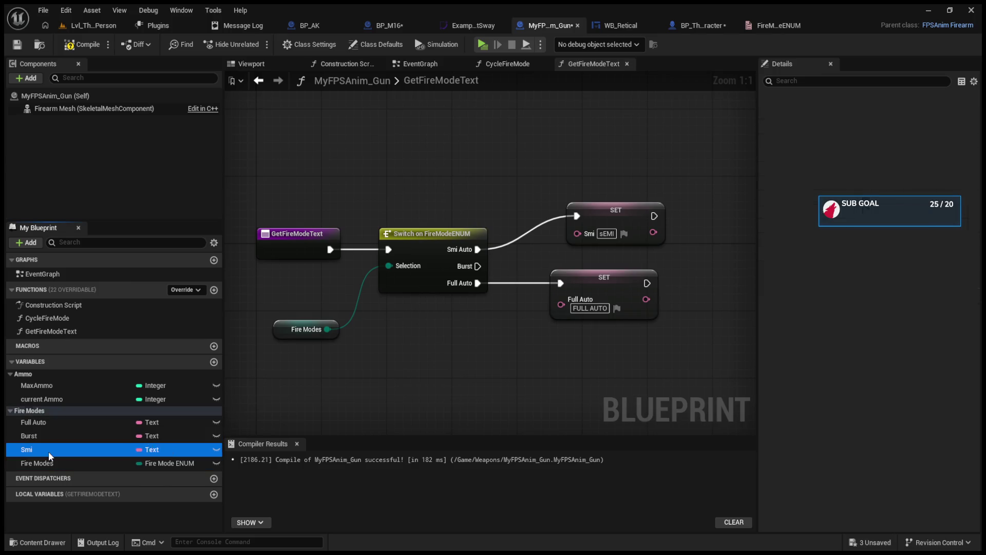
mouse_move(290, 151)
mouse_down()
mouse_move(675, 334)
mouse_move(680, 323)
mouse_up()
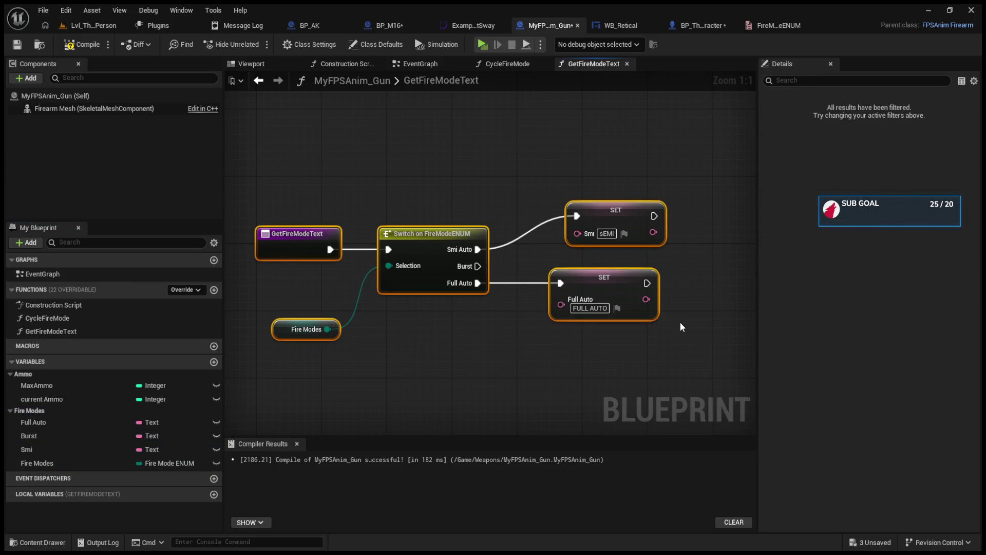
key(Delete)
click(101, 330)
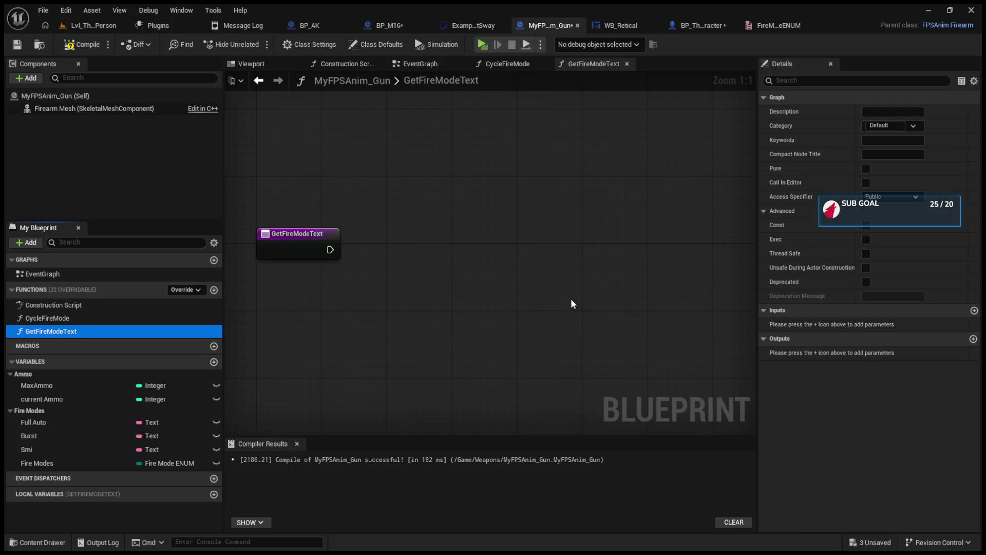
Step: Delete GetFireModeText, compile, and remove the broken E Firemode node in BP_M16
key(Delete)
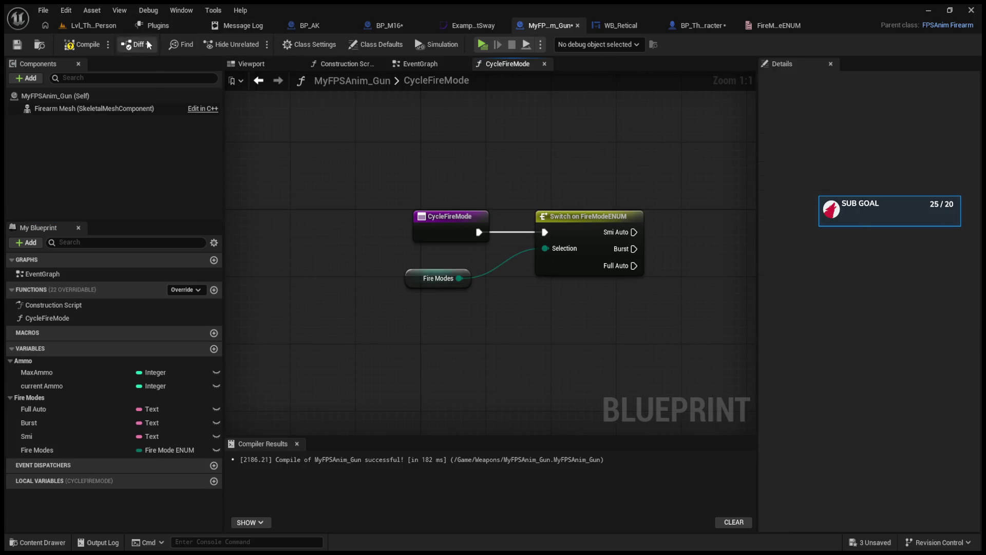
click(82, 44)
click(384, 27)
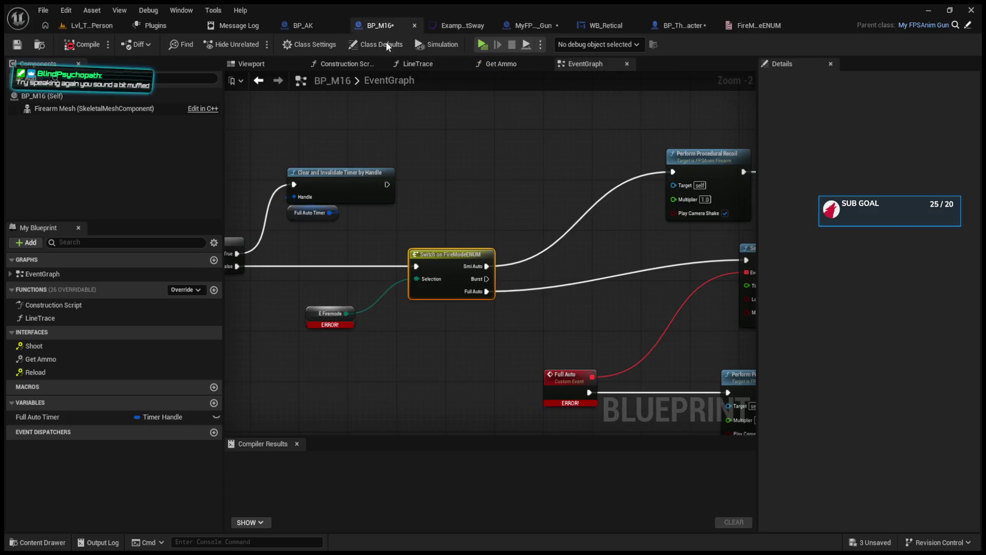
click(280, 296)
key(Delete)
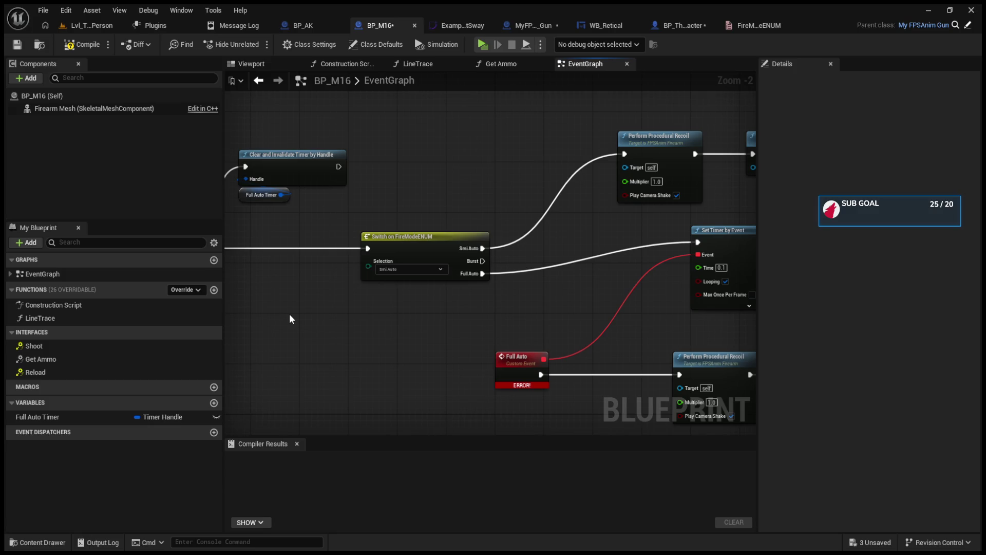
Step: Wire a Fire Modes getter into the switch's Selection pin and compile BP_M16
key(ctrl+v)
drag(319, 320, 369, 269)
drag(275, 321, 275, 295)
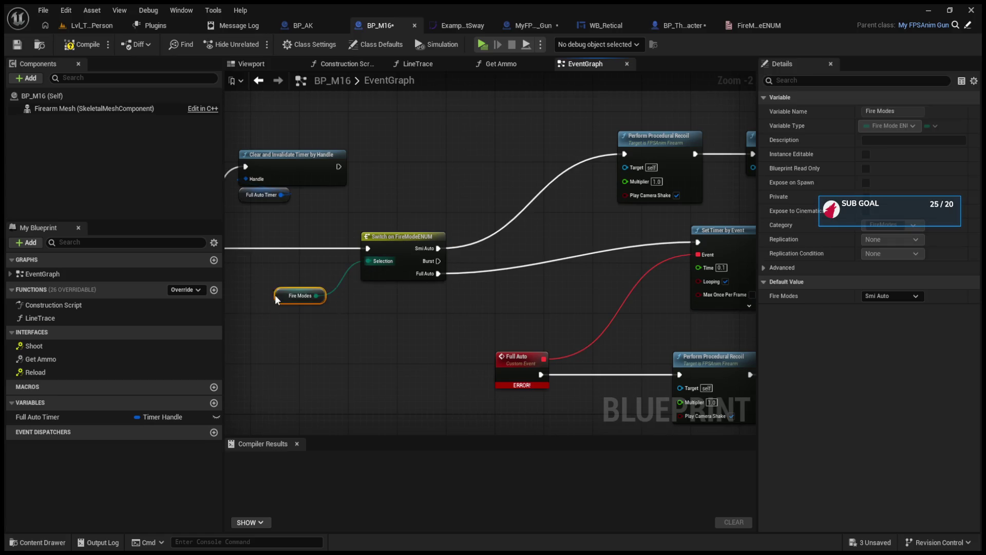
click(82, 45)
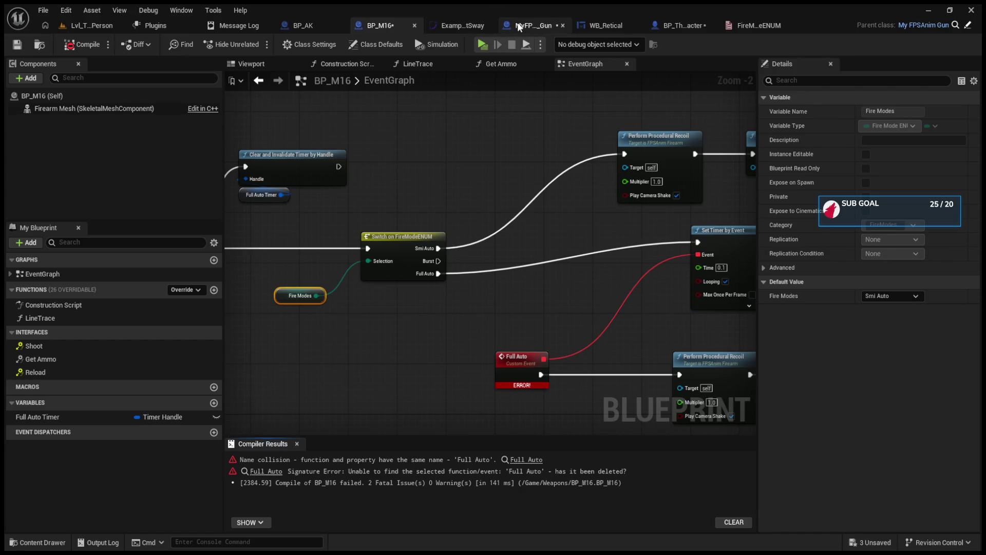
Step: Arrange Current Weapon and Cycle Fire Mode in the character blueprint, then open CycleFireMode's graph
click(691, 25)
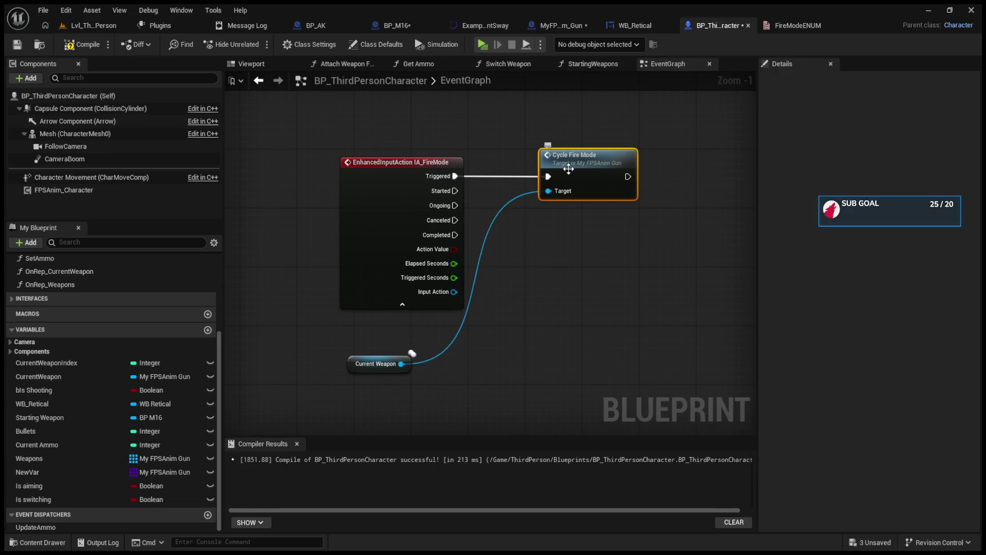
mouse_move(355, 360)
mouse_down()
mouse_move(365, 327)
mouse_move(386, 322)
mouse_up()
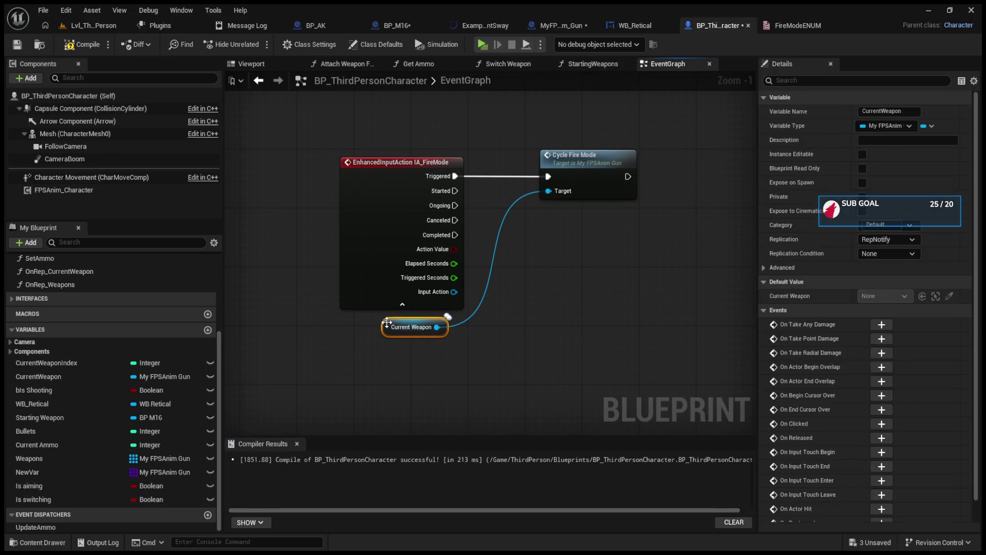
drag(571, 162, 562, 161)
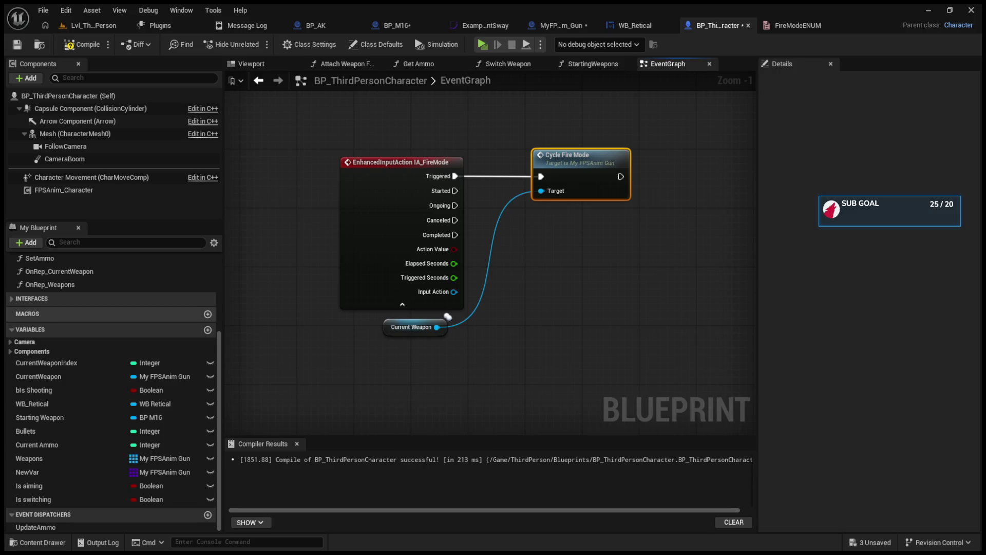
drag(603, 178, 632, 178)
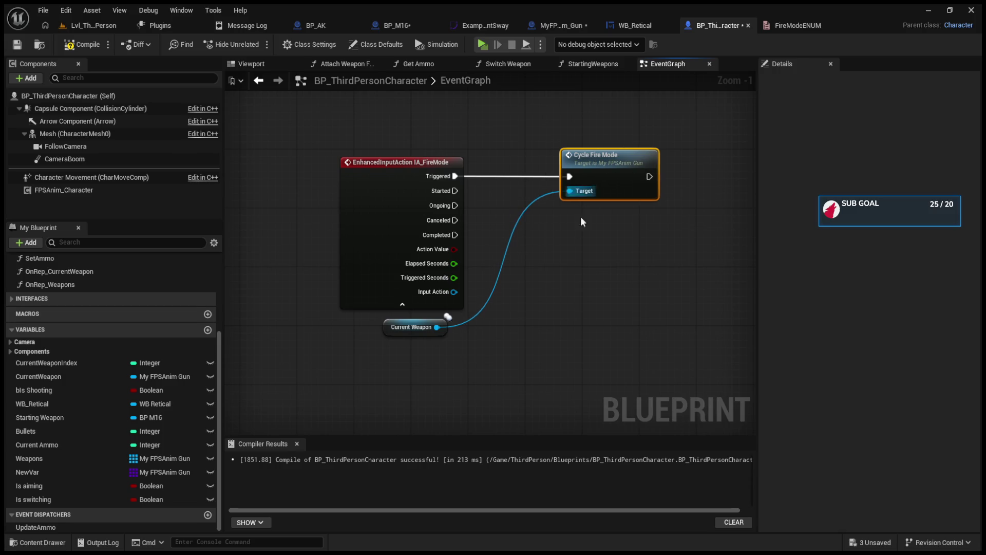
double_click(620, 166)
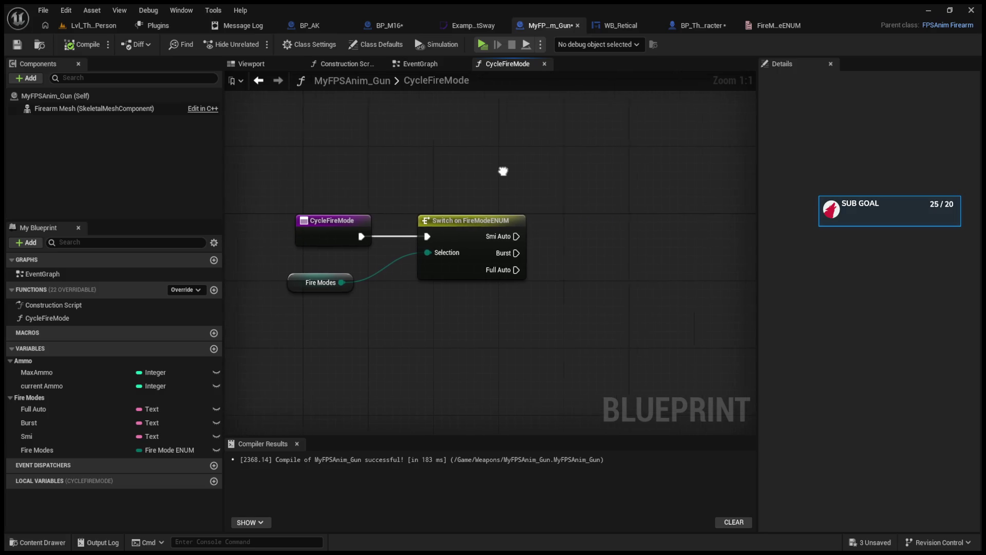
Step: Create a SET Fire Modes node wired from the Full Auto case
click(56, 450)
click(541, 197)
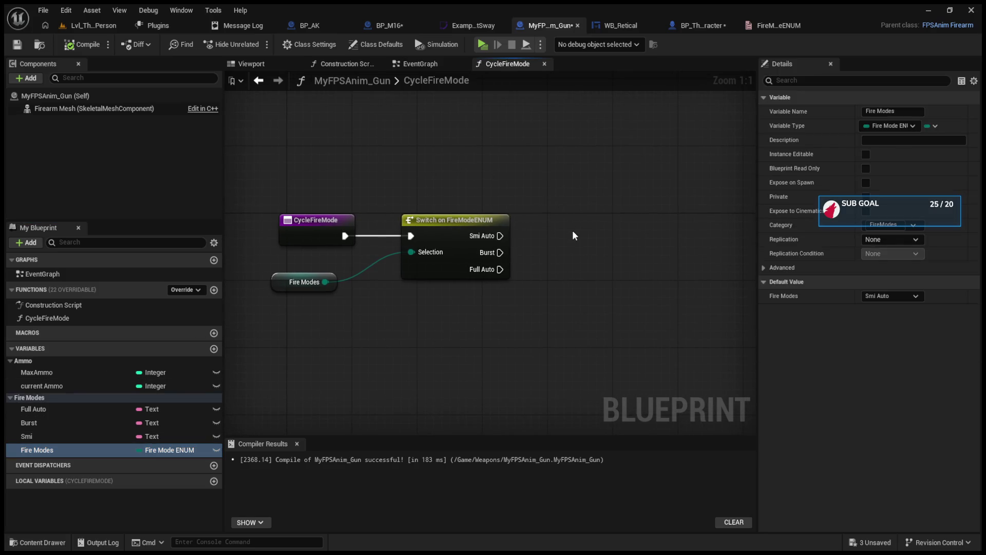
key(ctrl+v)
mouse_move(500, 269)
mouse_down()
mouse_move(548, 206)
mouse_move(608, 292)
mouse_up()
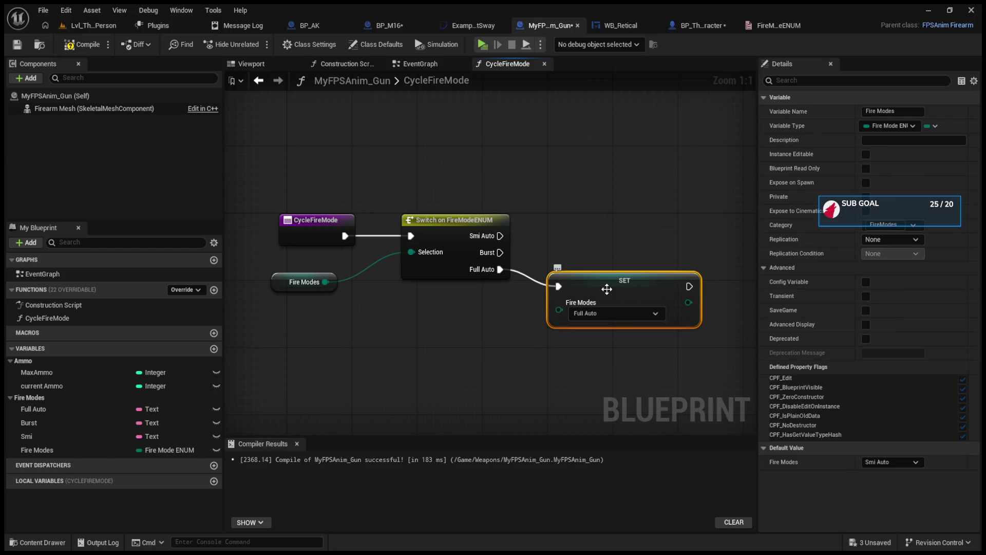
Step: Duplicate the setter, wire the Burst case into it, and set its value to Burst
key(ctrl+w)
drag(642, 237, 587, 222)
drag(501, 253, 550, 228)
click(590, 254)
click(595, 280)
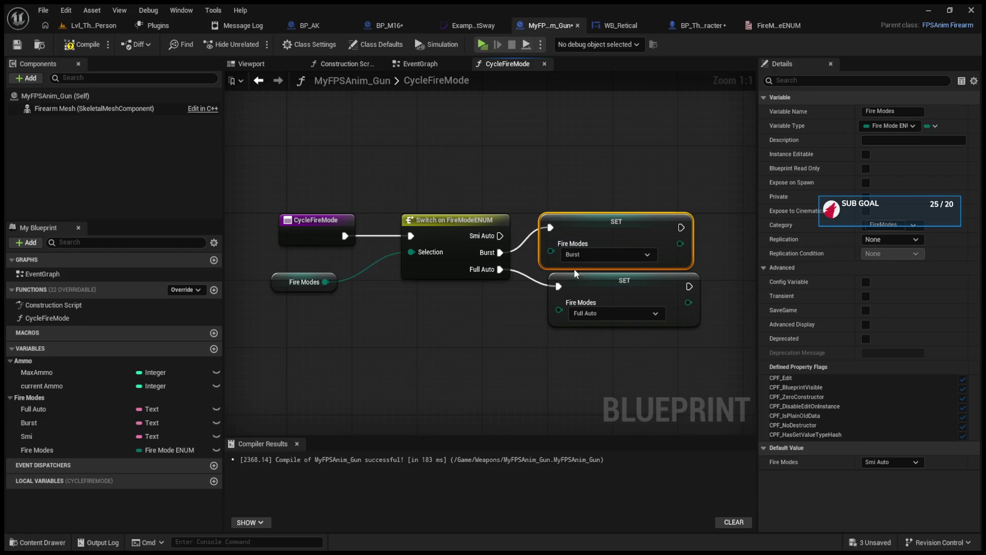
Step: Add a third Fire Modes setter for the Smi Auto case and tidy the layout
key(ctrl+w)
mouse_move(633, 130)
mouse_down()
mouse_move(595, 170)
mouse_move(572, 155)
mouse_move(583, 172)
mouse_move(568, 173)
mouse_up()
drag(499, 235, 550, 168)
drag(428, 181, 451, 238)
drag(452, 239, 449, 227)
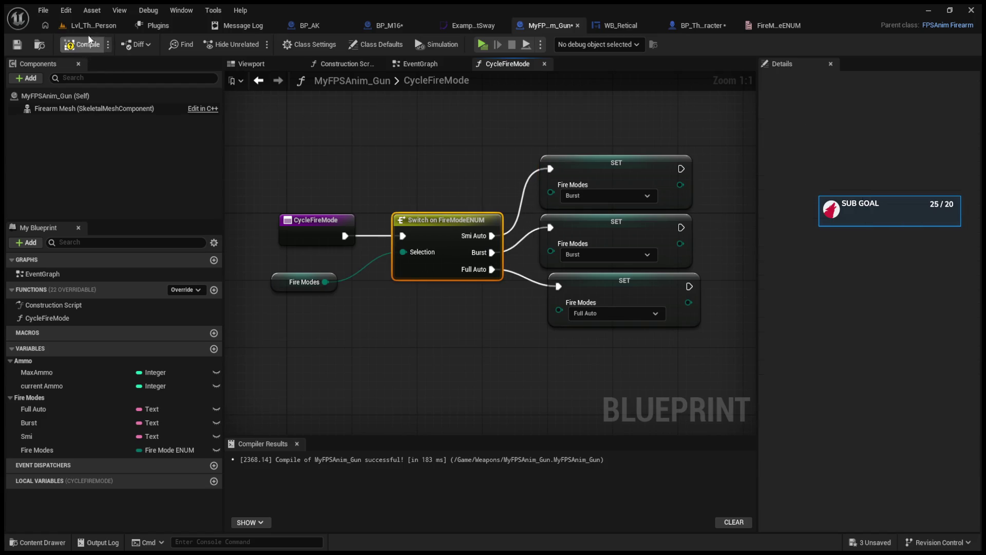
click(90, 26)
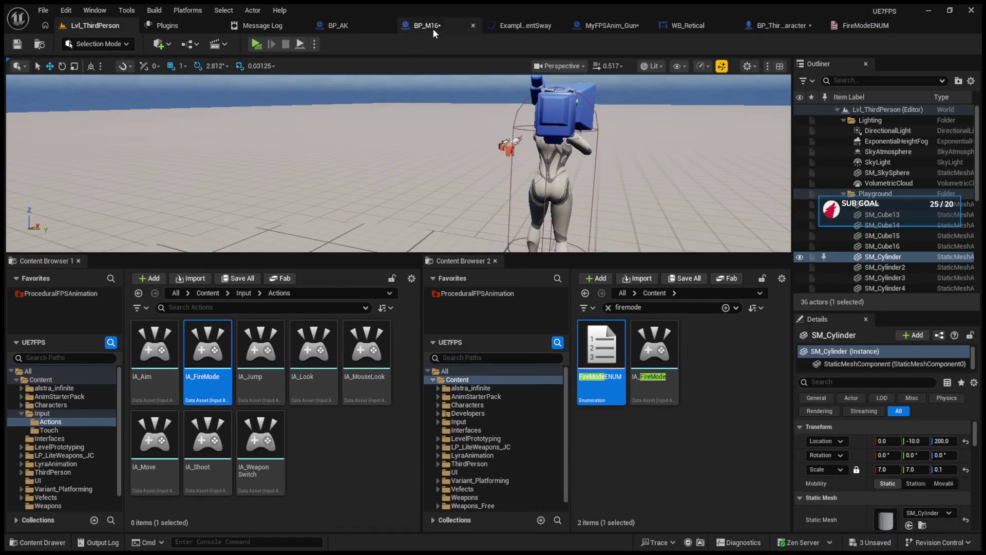
Step: Open BP_M16's event graph and select the error-flagged Full Auto custom event
click(432, 29)
mouse_move(472, 190)
mouse_down()
mouse_move(522, 205)
mouse_move(387, 211)
mouse_move(426, 208)
mouse_up()
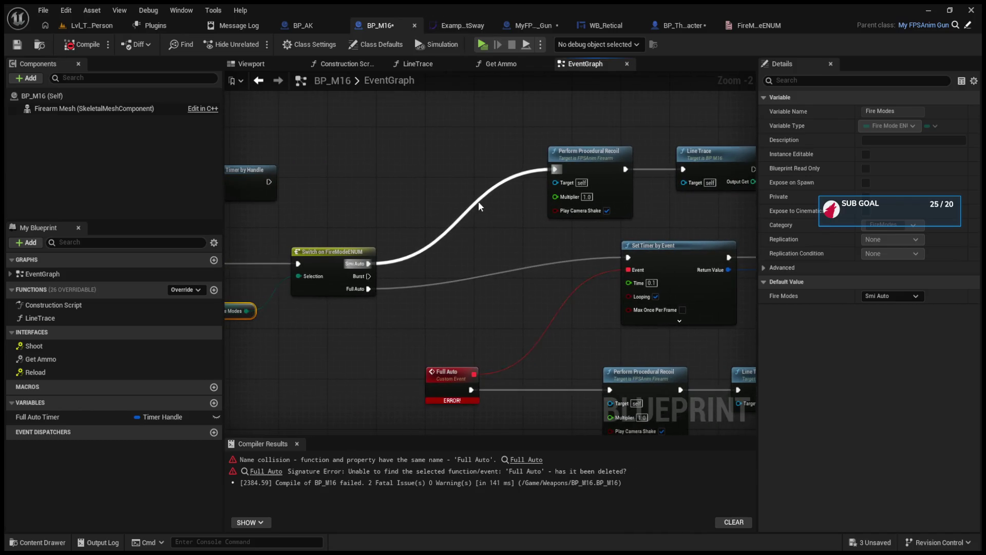
drag(489, 226, 474, 184)
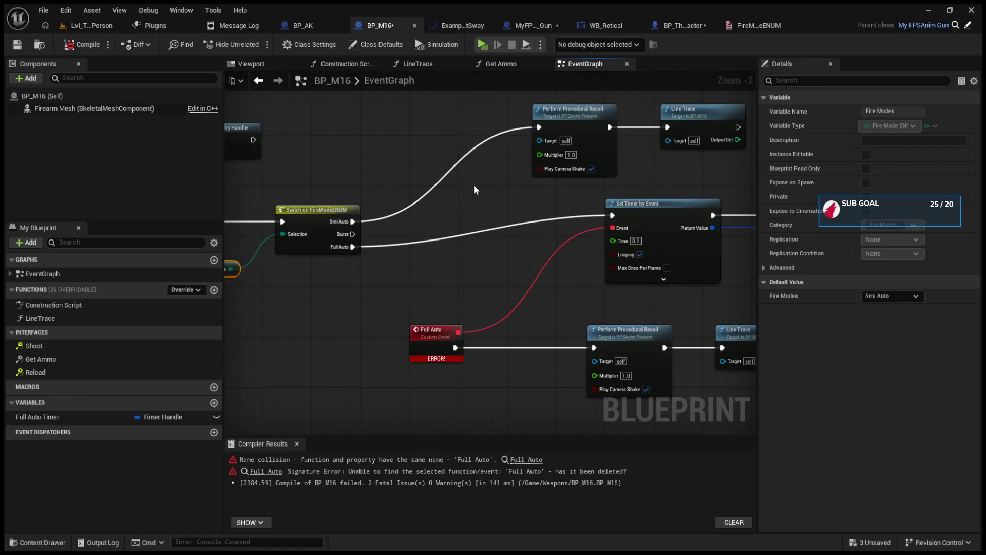
click(446, 340)
drag(446, 340, 446, 334)
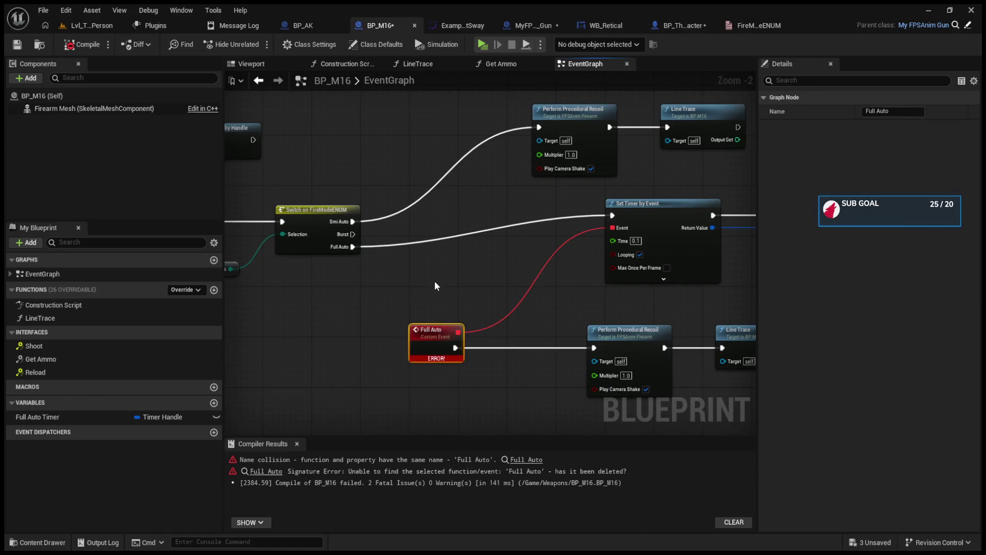
Step: Recompile BP_M16, jump to the signature error, and delete the broken Full Auto event
click(85, 44)
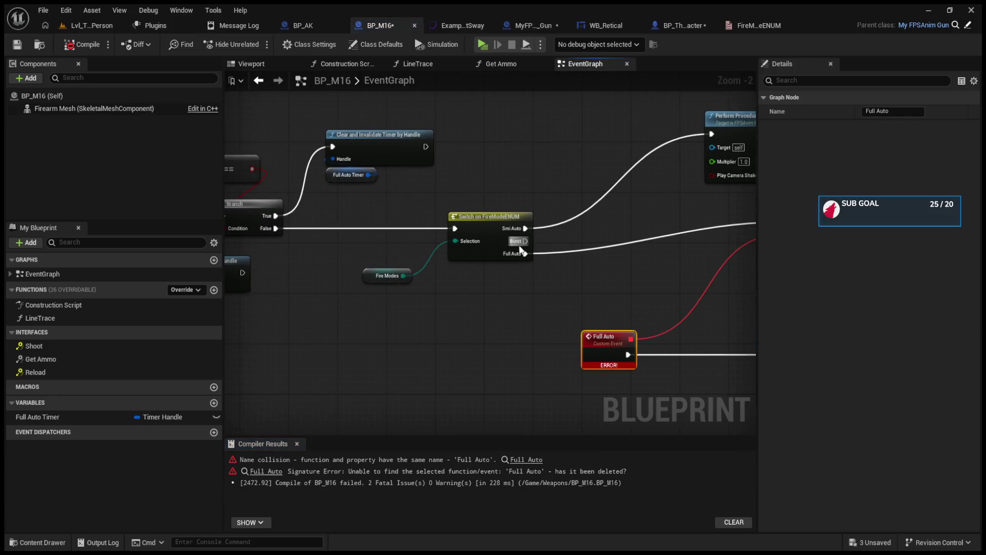
click(266, 470)
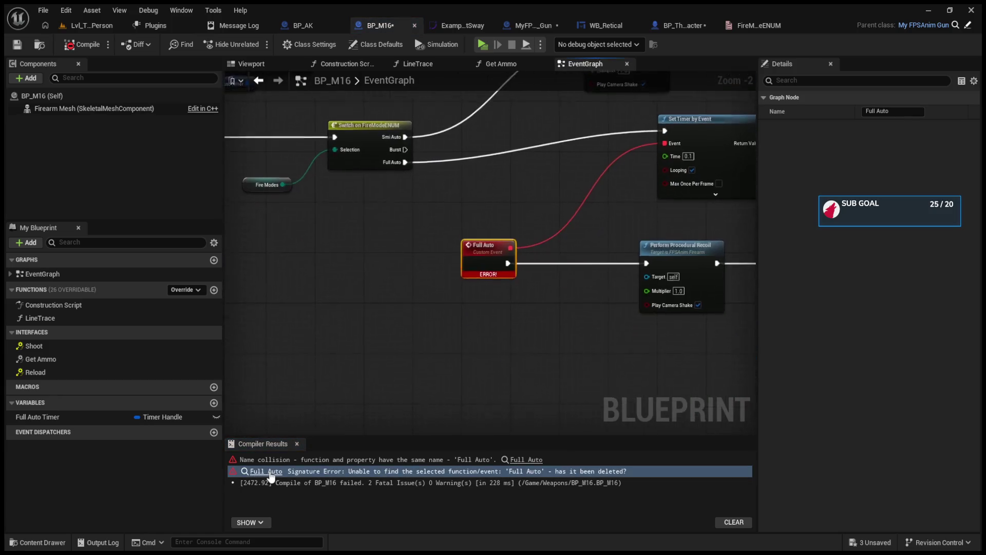
click(541, 343)
click(502, 260)
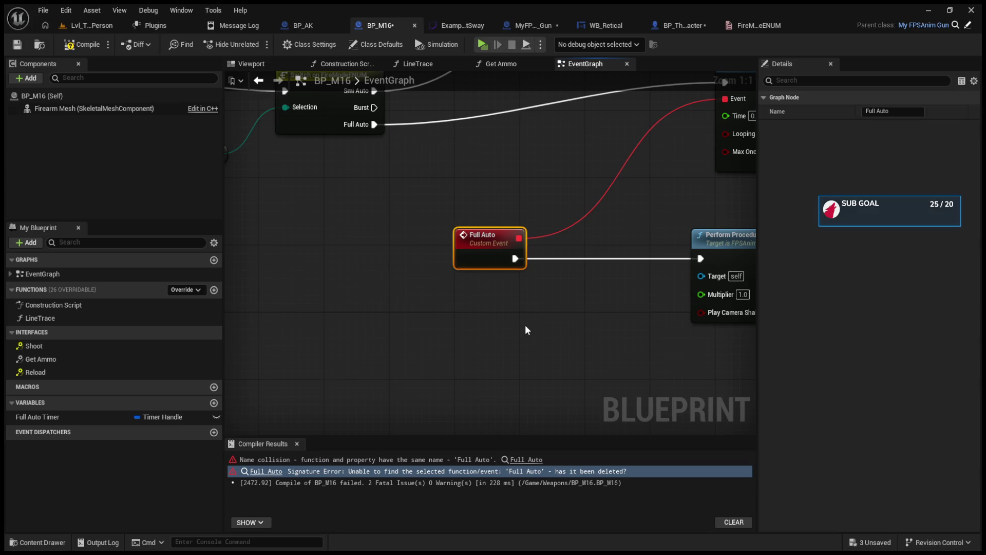
click(77, 45)
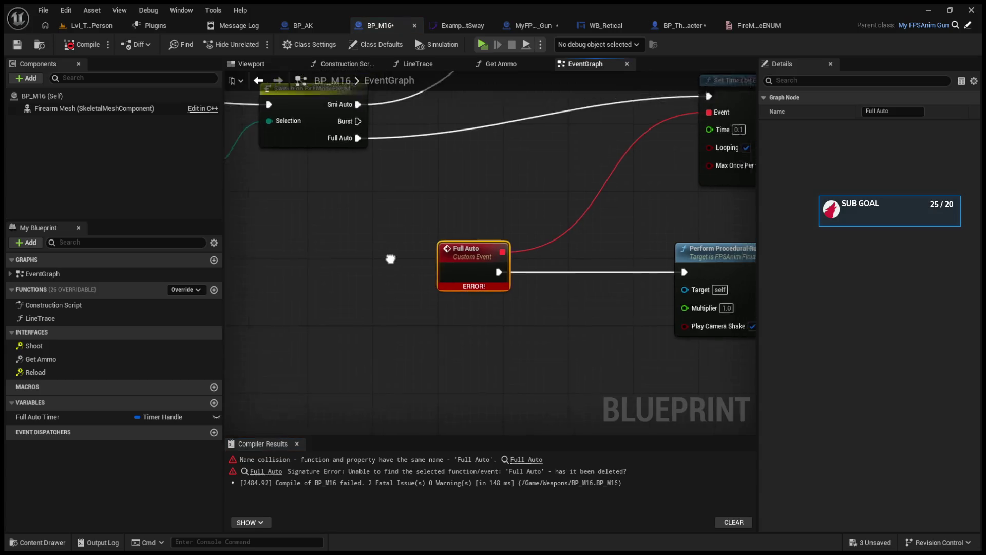
scroll(392, 257, down, 5)
scroll(458, 290, down, 1)
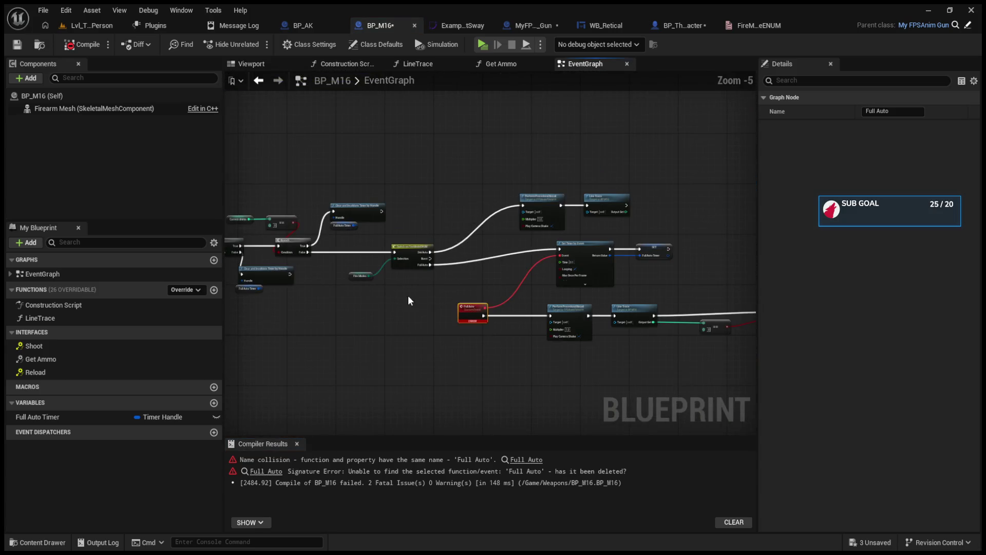
drag(408, 294, 460, 291)
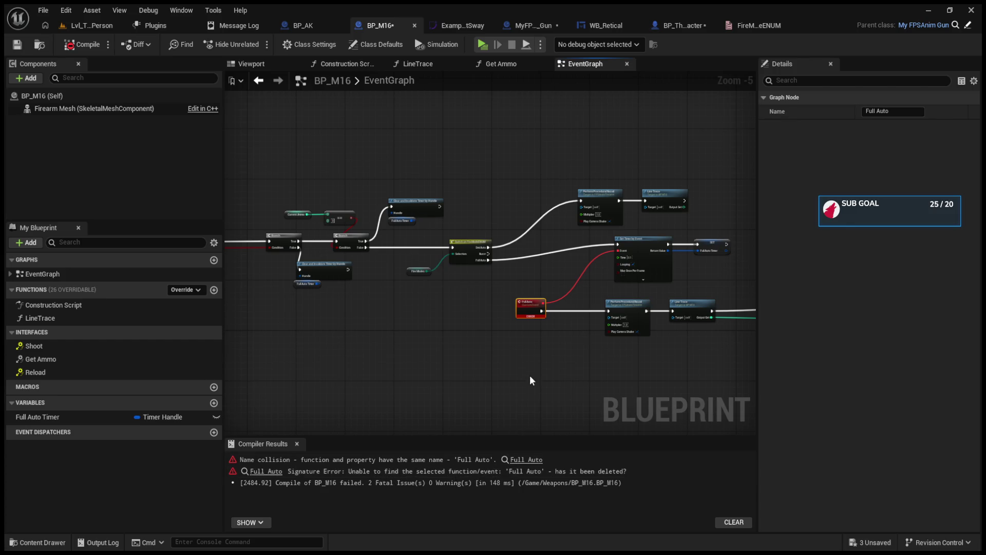
scroll(529, 375, up, 2)
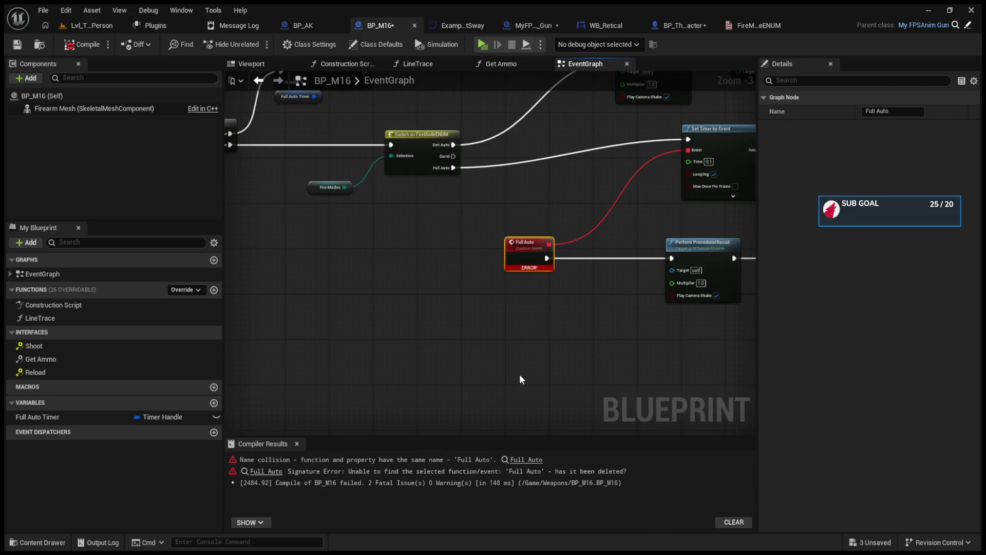
key(Delete)
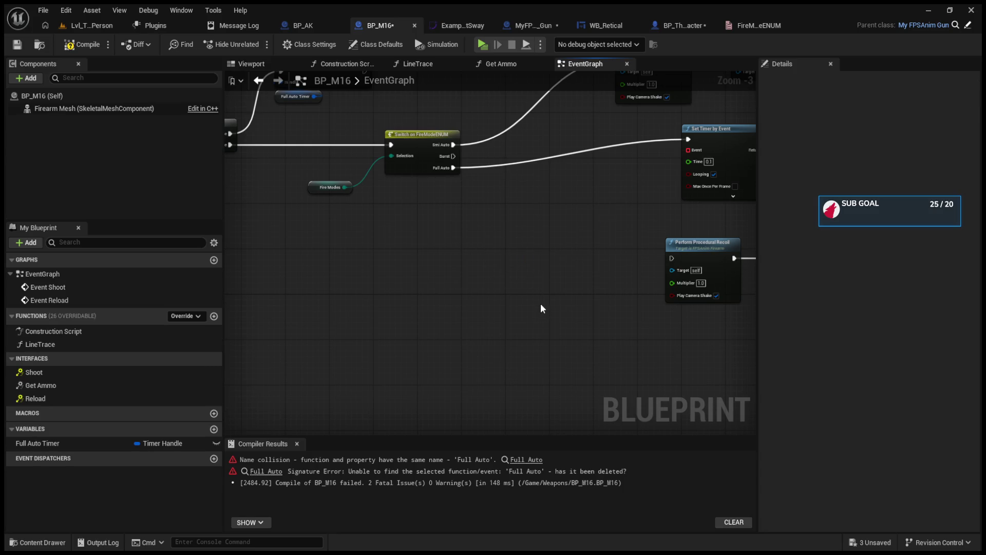
Step: Compile BP_M16, add a CustomEvent from Set Timer by Event's Event pin, and recompile
click(83, 44)
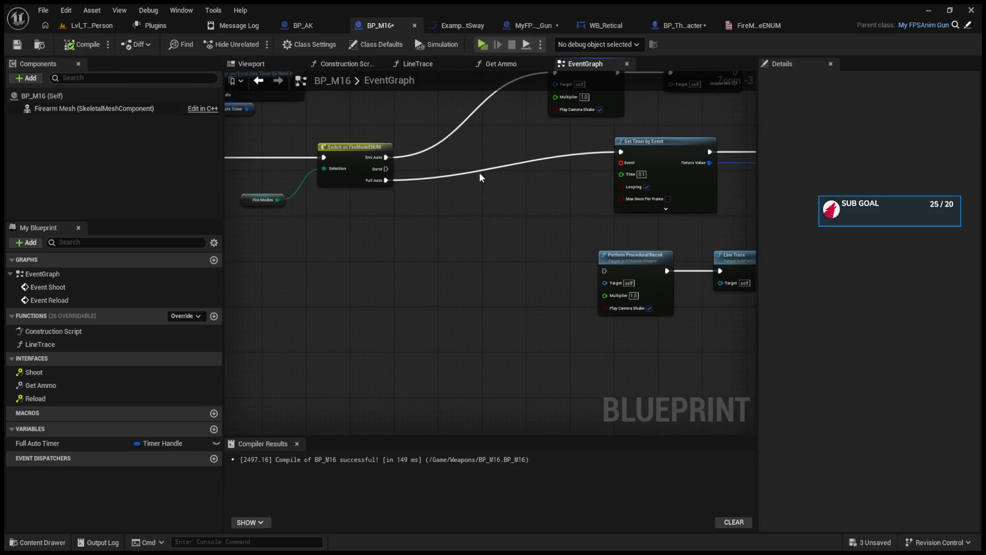
drag(620, 163, 465, 279)
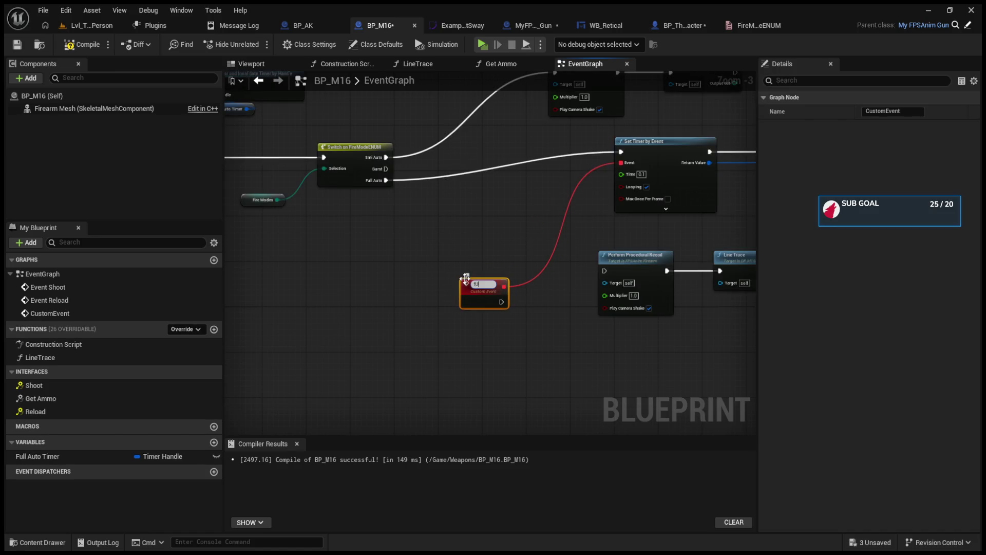
key(Escape)
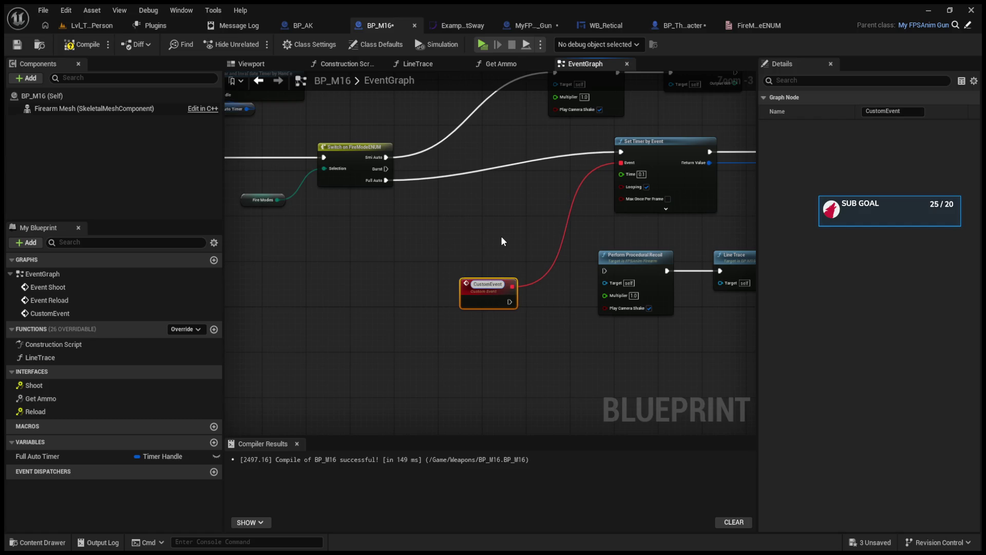
scroll(503, 240, up, 3)
key(Return)
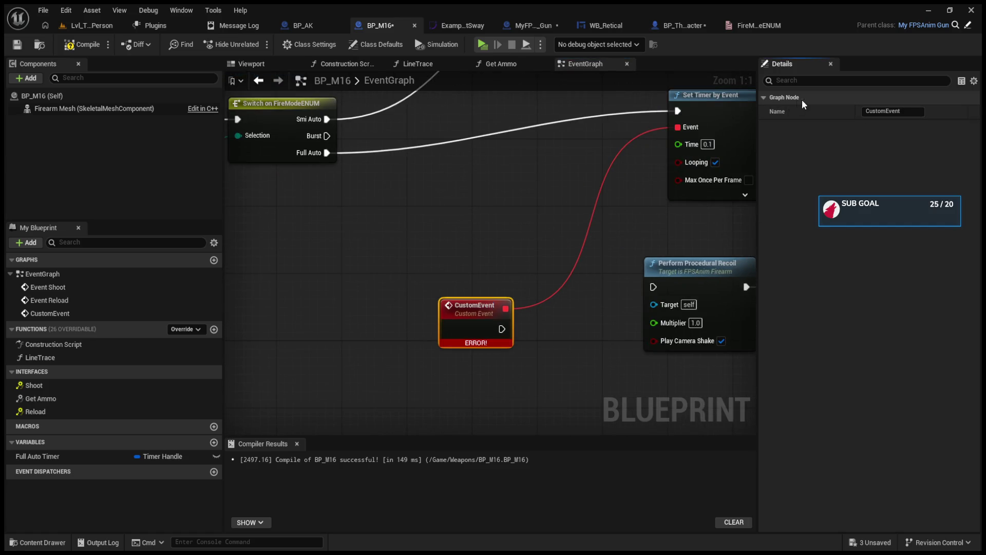
click(82, 44)
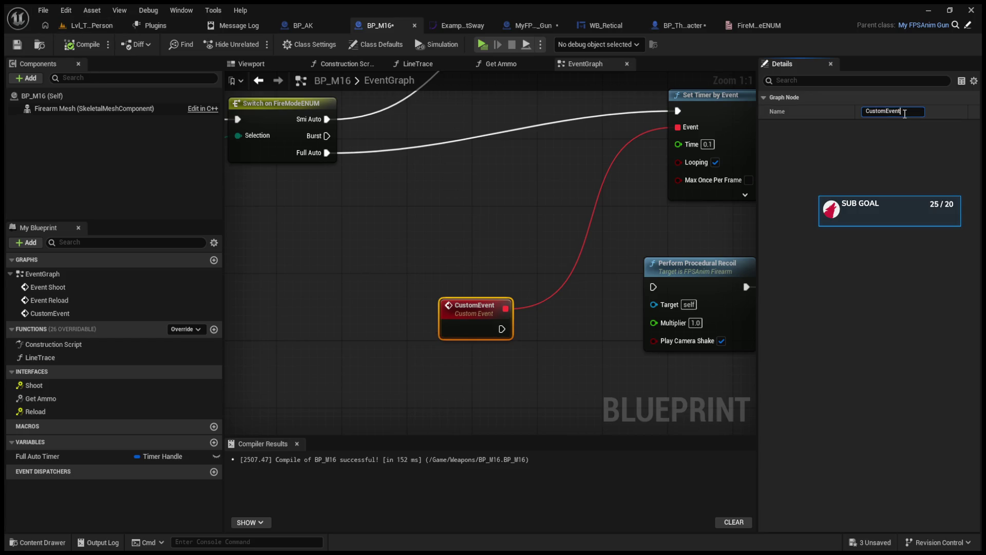
key(BackSpace)
key(BackSpace)
key(BackSpace)
key(Escape)
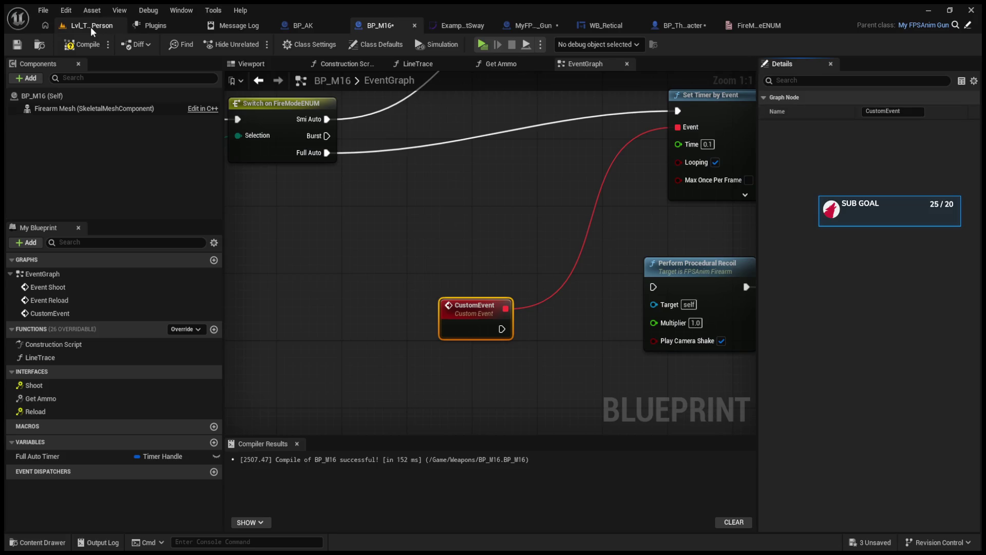
click(90, 27)
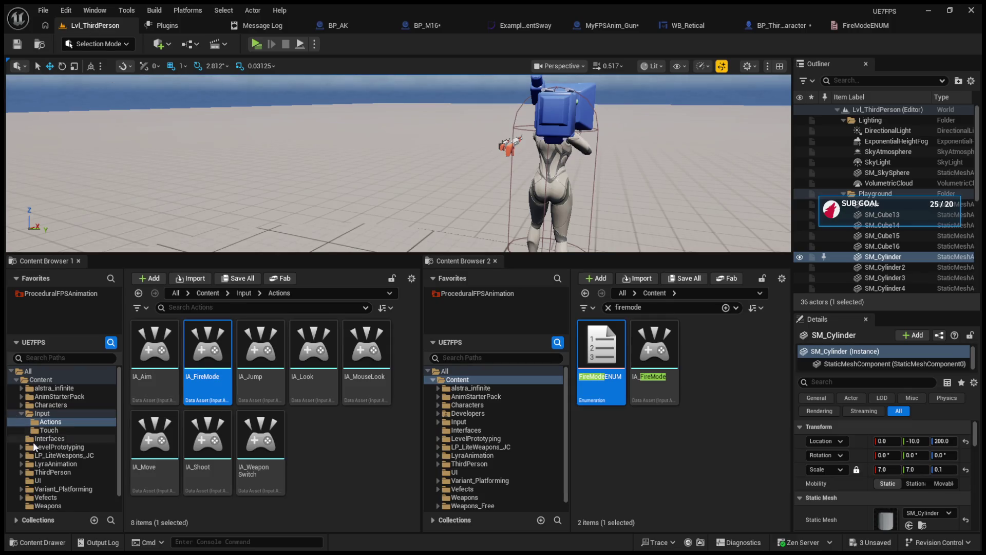
Step: Browse to the Weapons folder in Content Browser 1 and select BP_M16
click(21, 405)
click(21, 405)
double_click(42, 412)
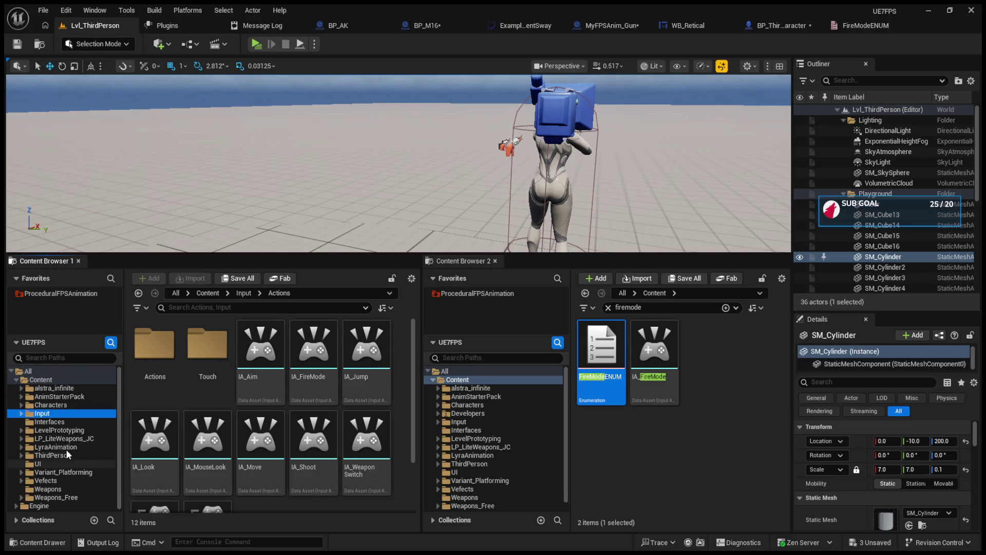
click(48, 488)
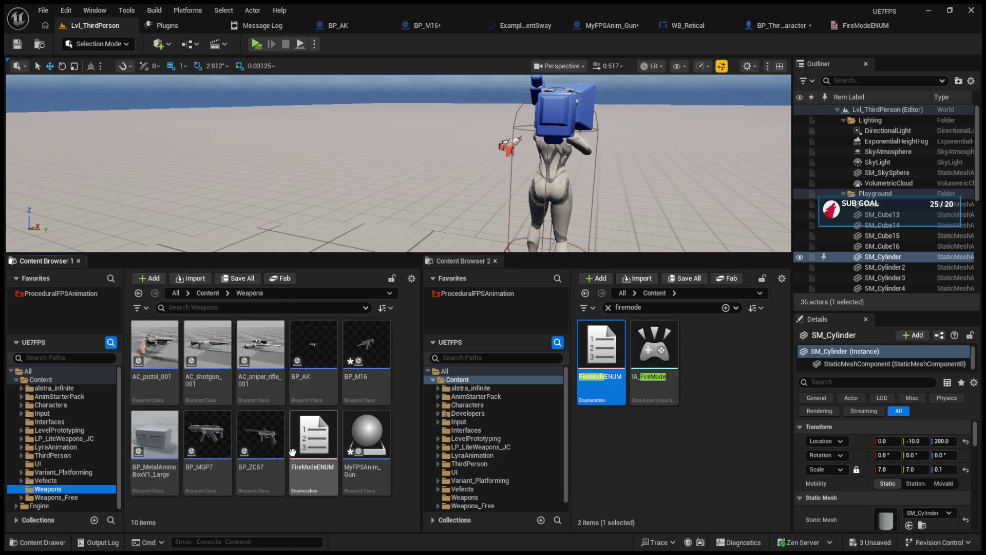
click(346, 369)
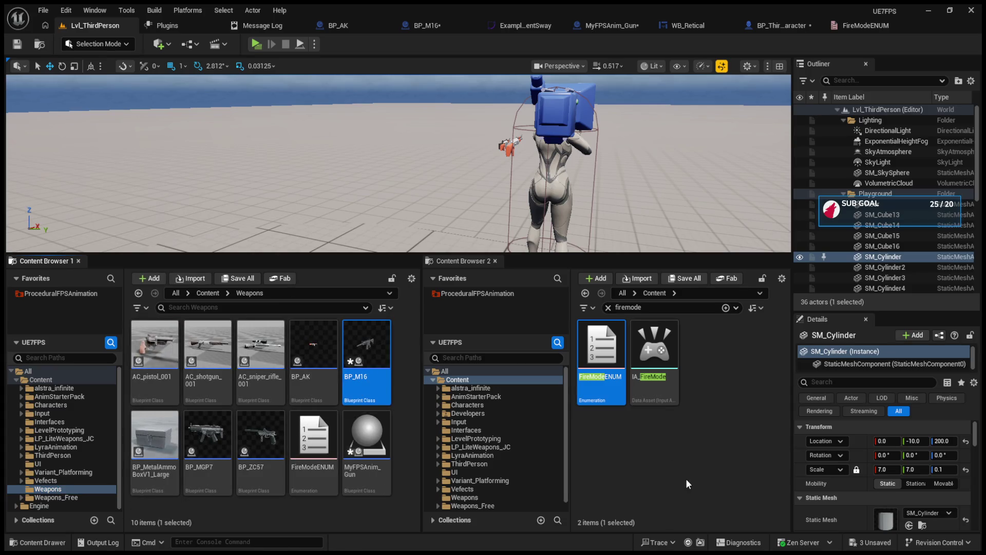
Step: Clear the firemode search in the second browser and undo the accidental BP_M16 move
click(602, 440)
double_click(465, 381)
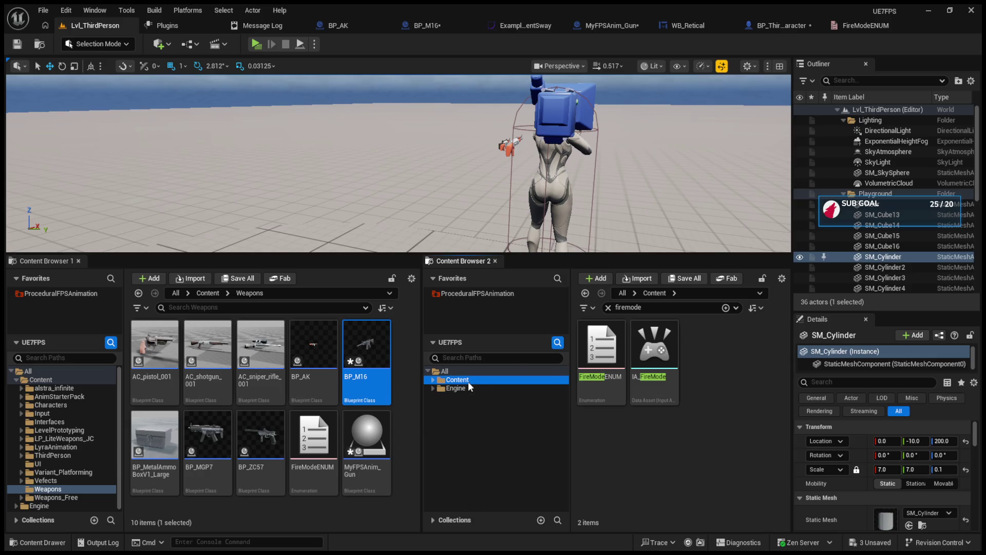
click(455, 380)
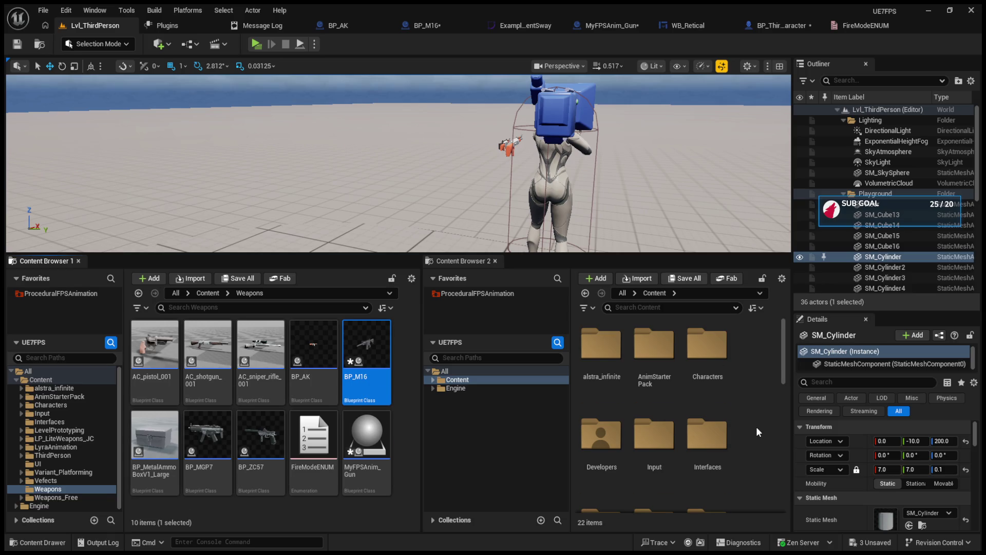
scroll(652, 434, down, 10)
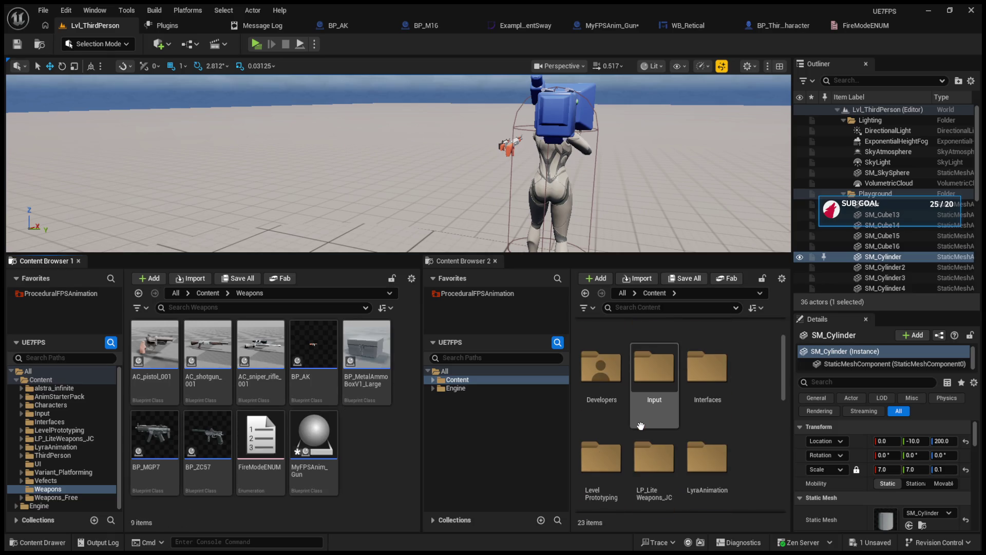
click(662, 454)
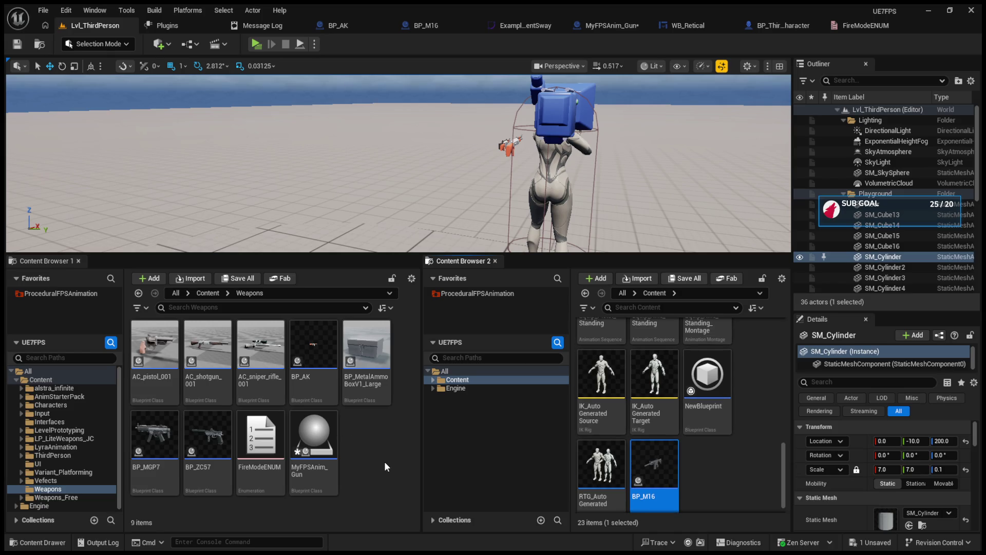
key(ctrl+z)
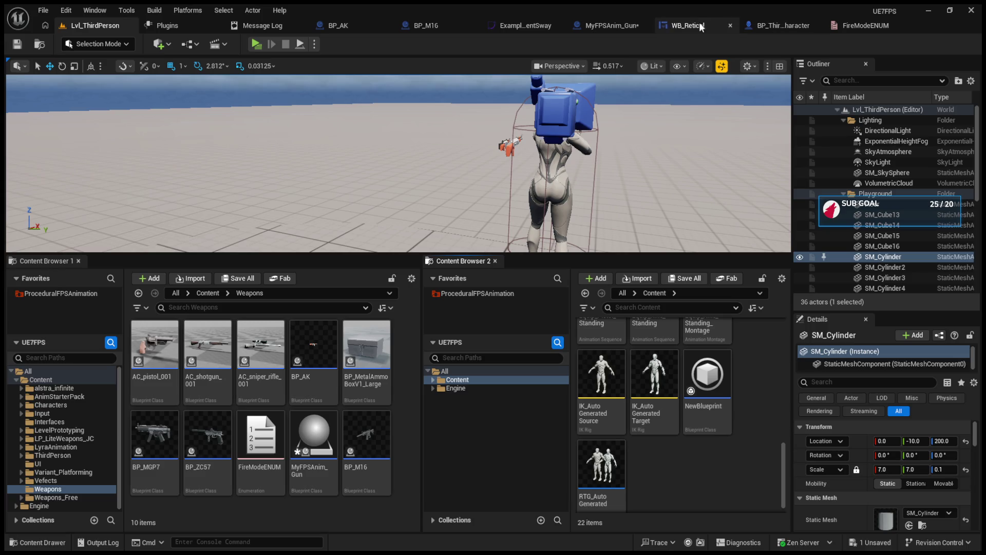
click(426, 25)
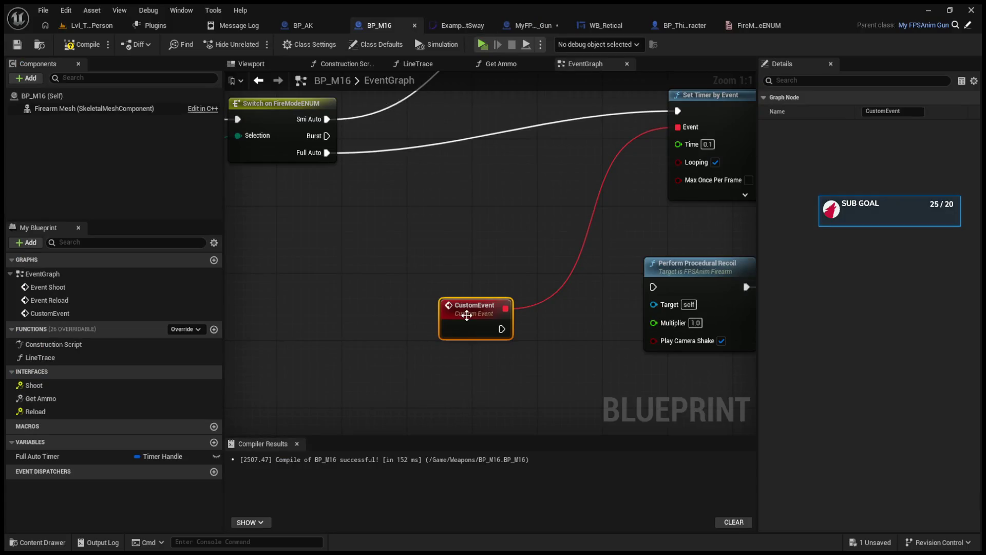
Step: Cancel the 'Full AUto' rename, locate the CustomEvent node and delete it
key(F2)
text(Full AUto)
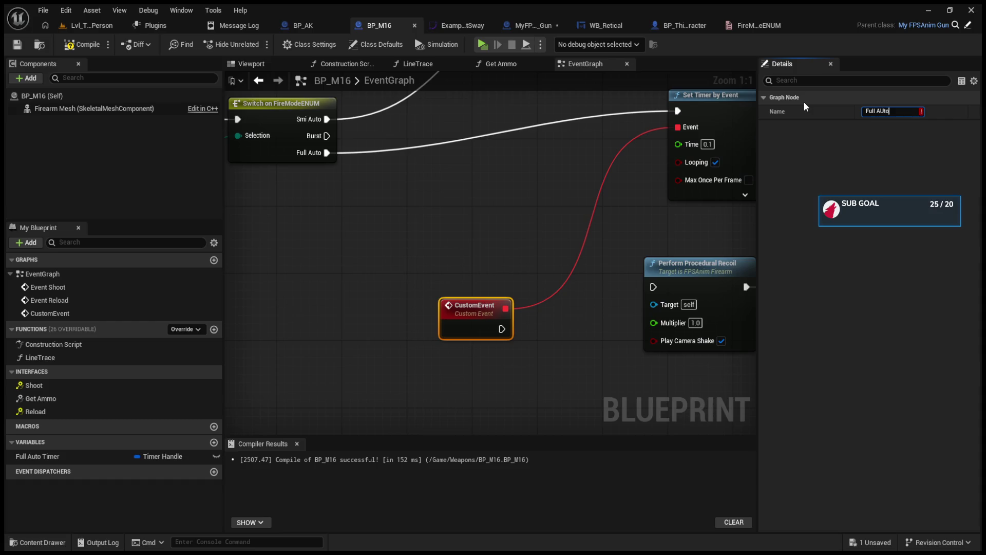
key(Escape)
scroll(358, 162, down, 7)
scroll(396, 214, up, 7)
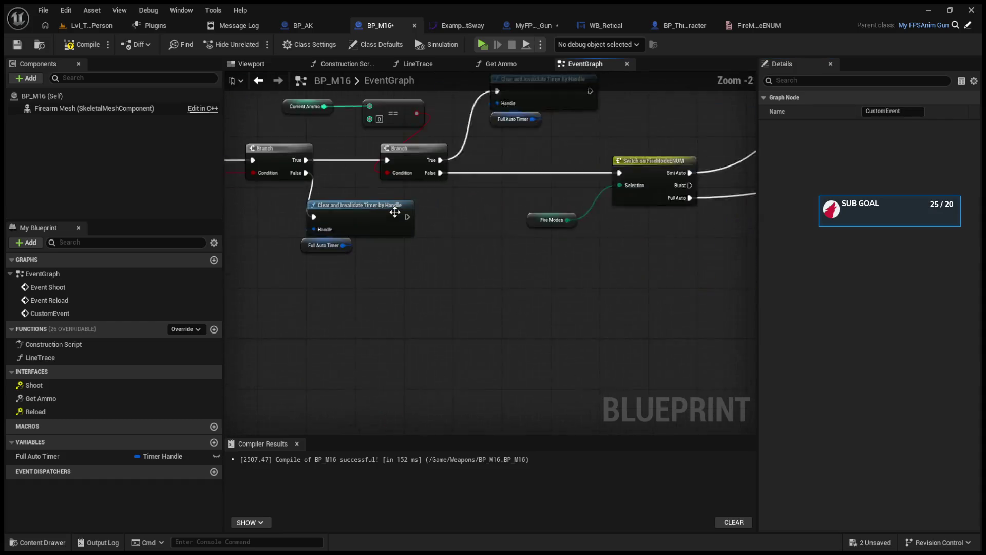
scroll(446, 316, down, 4)
scroll(410, 310, up, 4)
scroll(409, 310, down, 4)
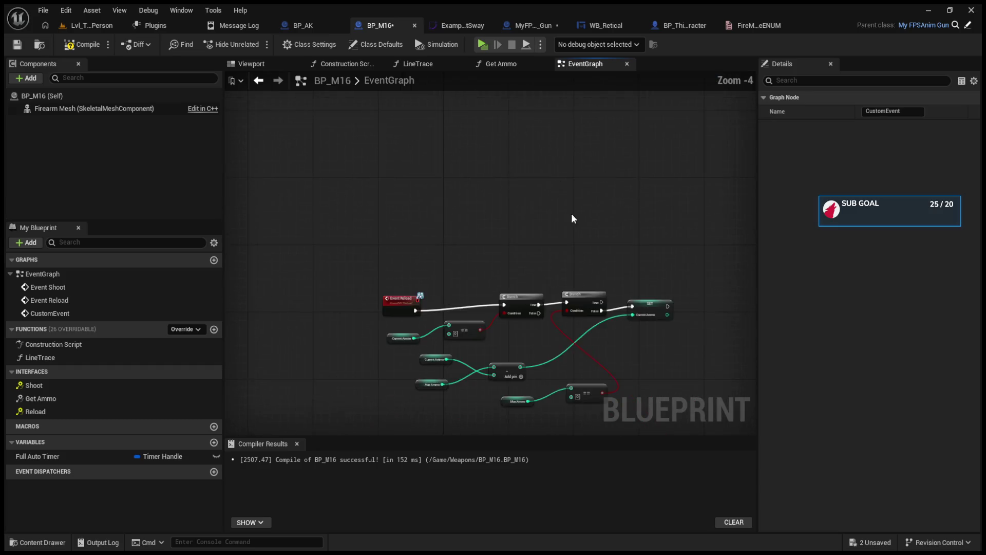
drag(572, 218, 453, 299)
mouse_move(515, 272)
mouse_down()
mouse_move(572, 267)
mouse_move(544, 198)
mouse_up()
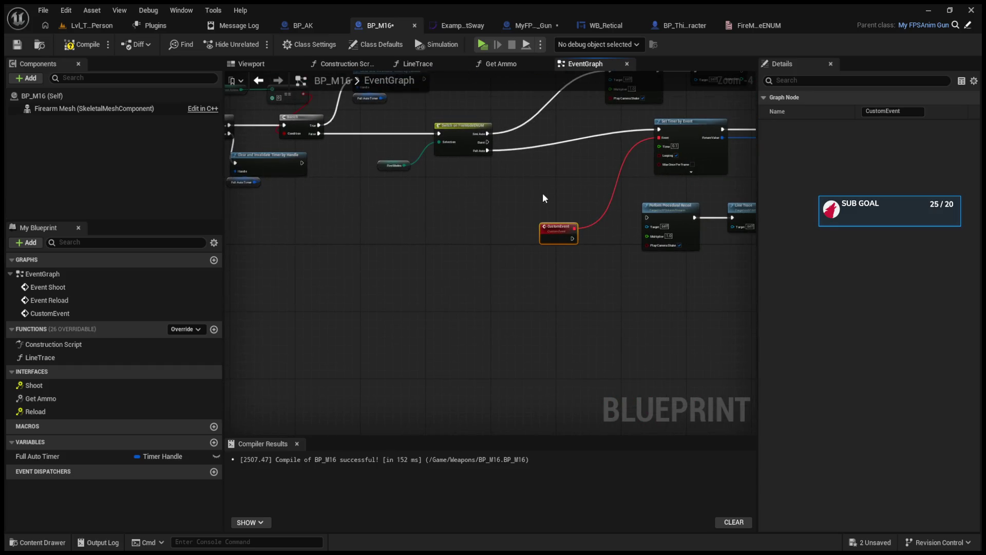
key(Delete)
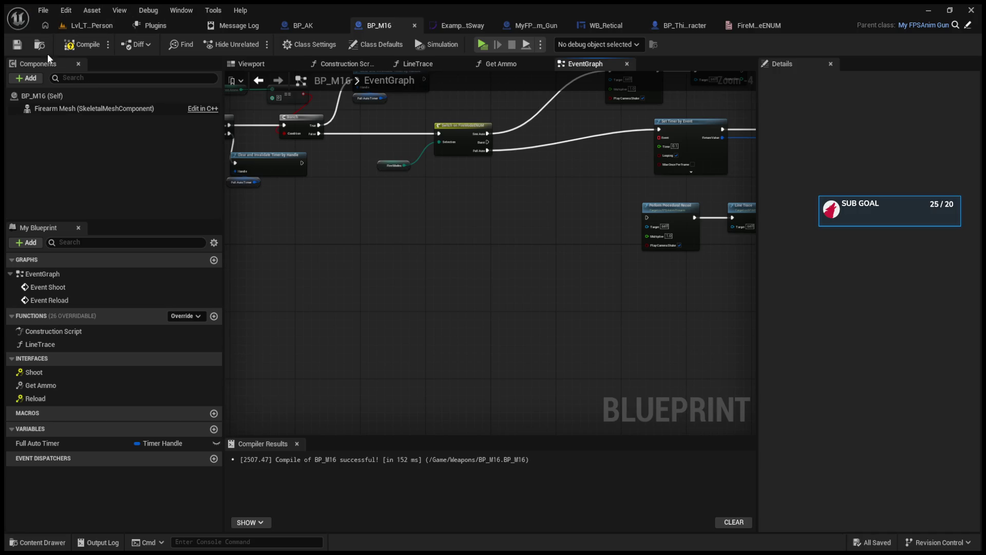
click(100, 25)
Step: Close BP_M16, undo its accidental move out of Weapons, and reopen it from the Weapons folder
click(471, 25)
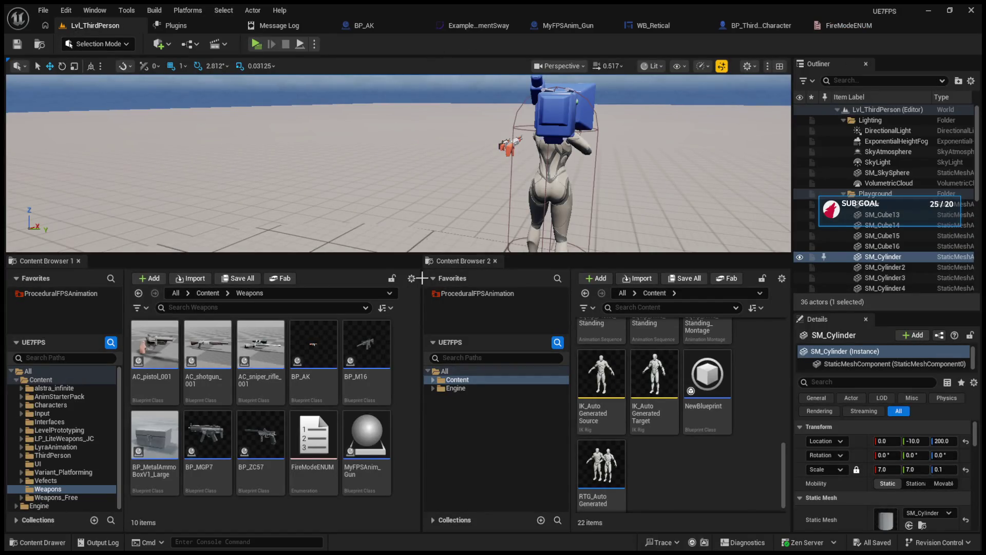
click(380, 426)
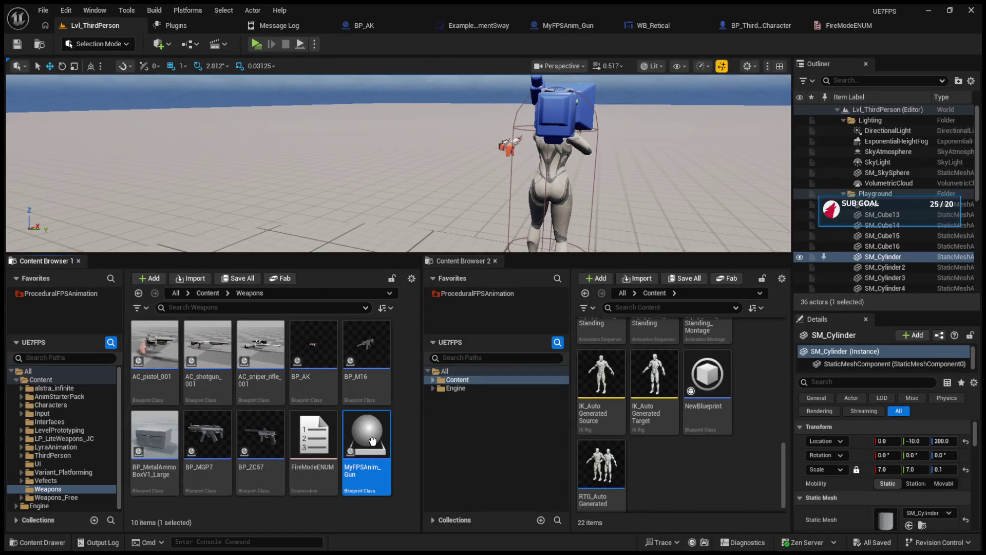
click(365, 355)
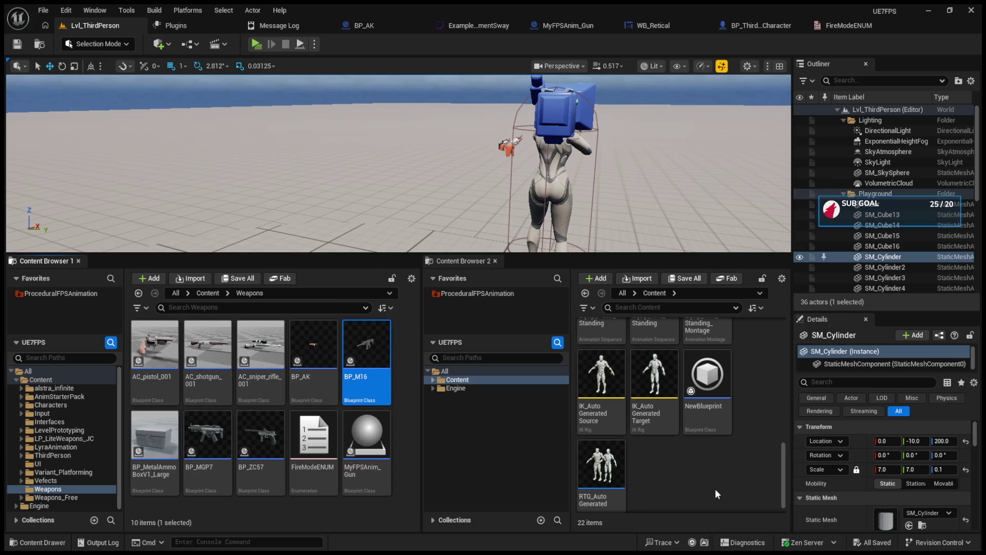
click(711, 473)
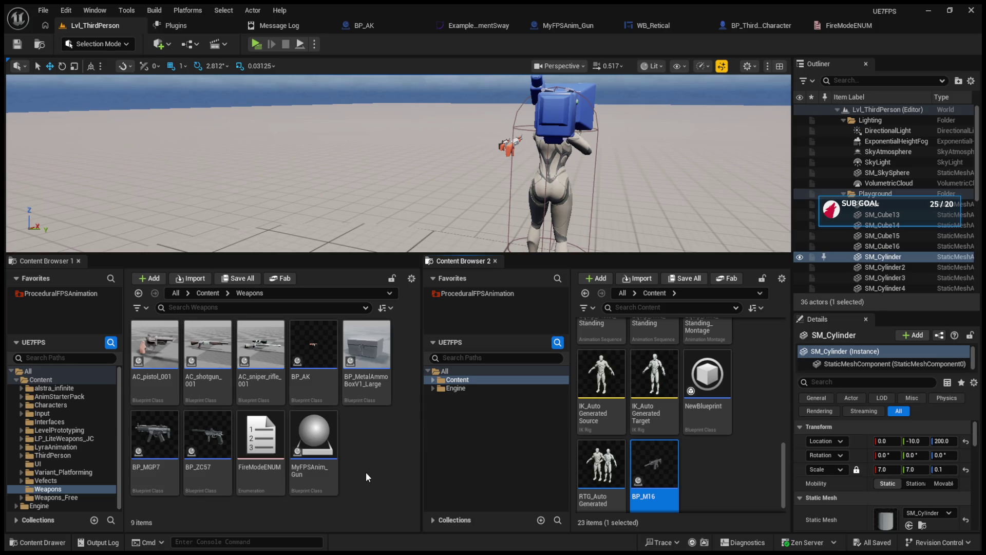
key(ctrl+z)
click(365, 454)
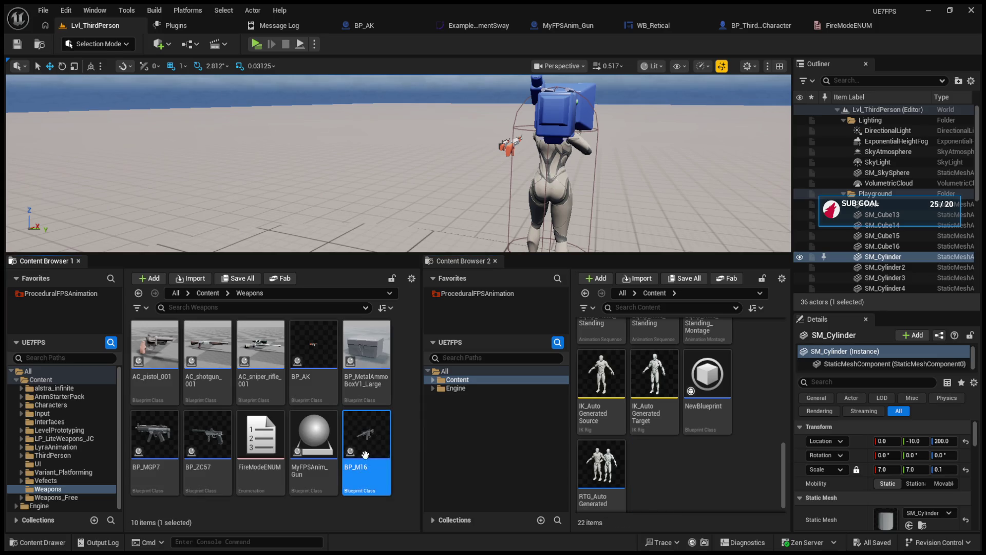
double_click(365, 451)
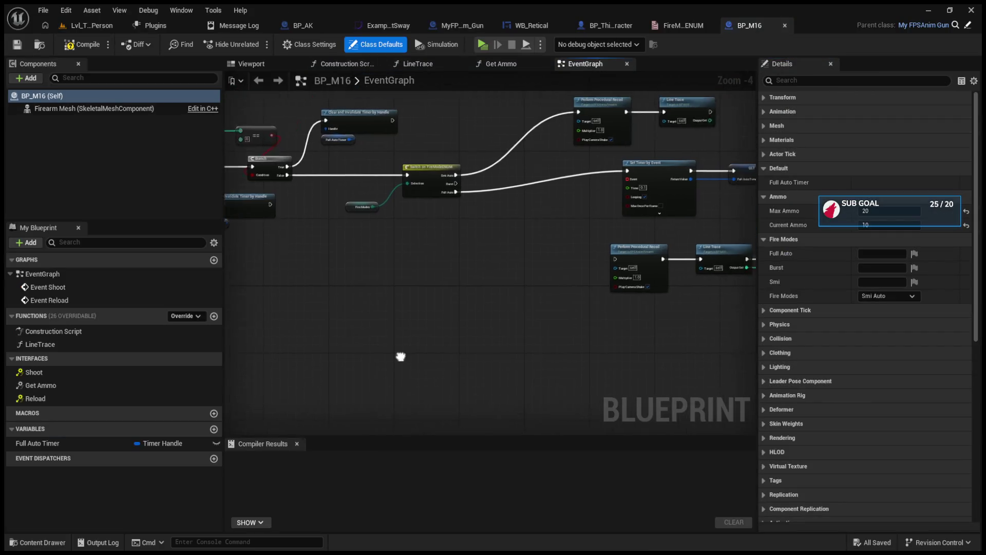
Step: Create a custom event off the timer's Event input, entering 'Full AUto'
scroll(488, 299, up, 2)
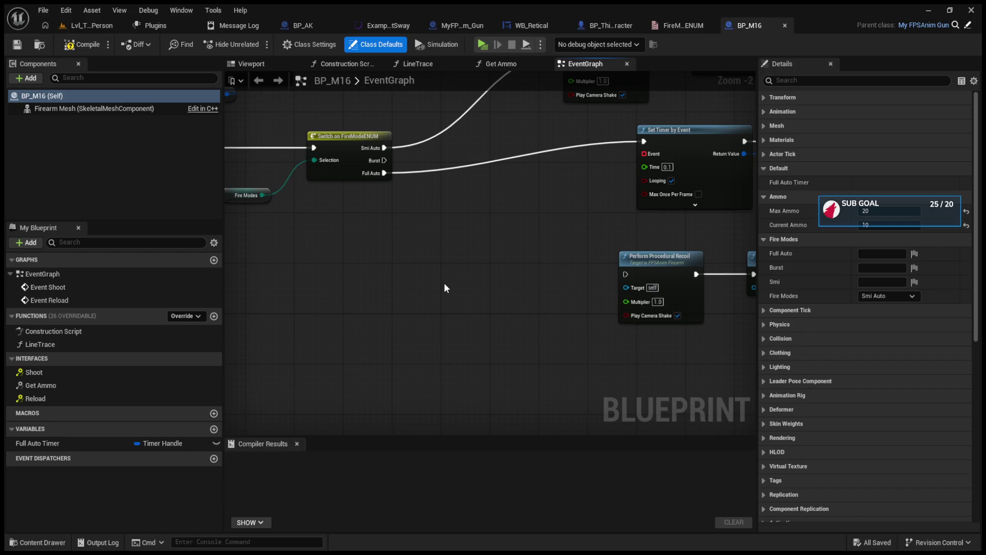
drag(643, 153, 488, 274)
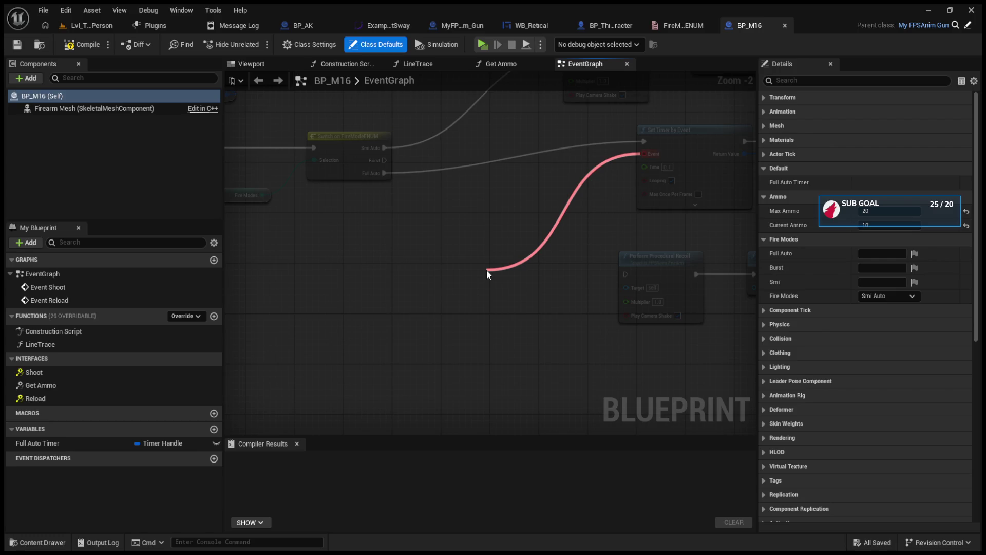
drag(488, 273, 487, 273)
text(Full AU)
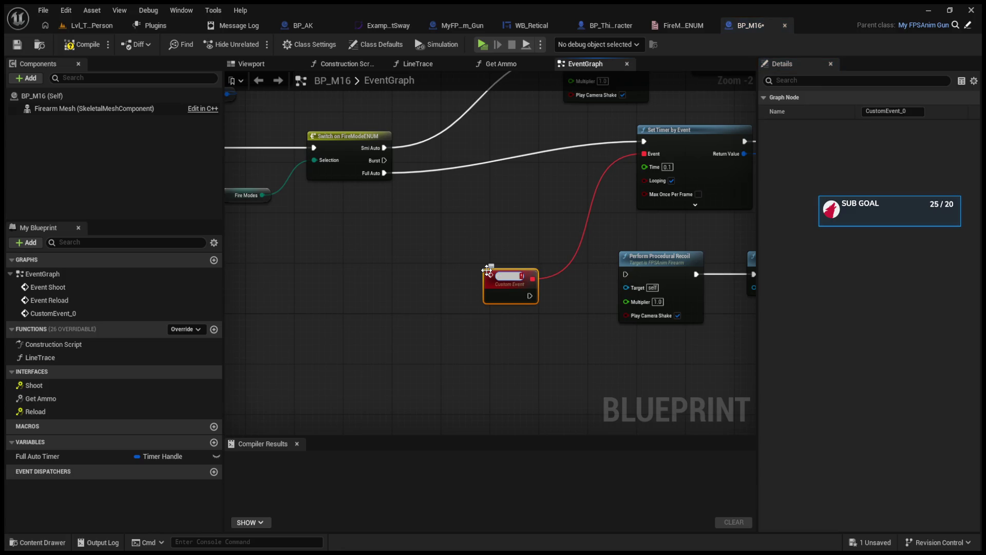
text(to)
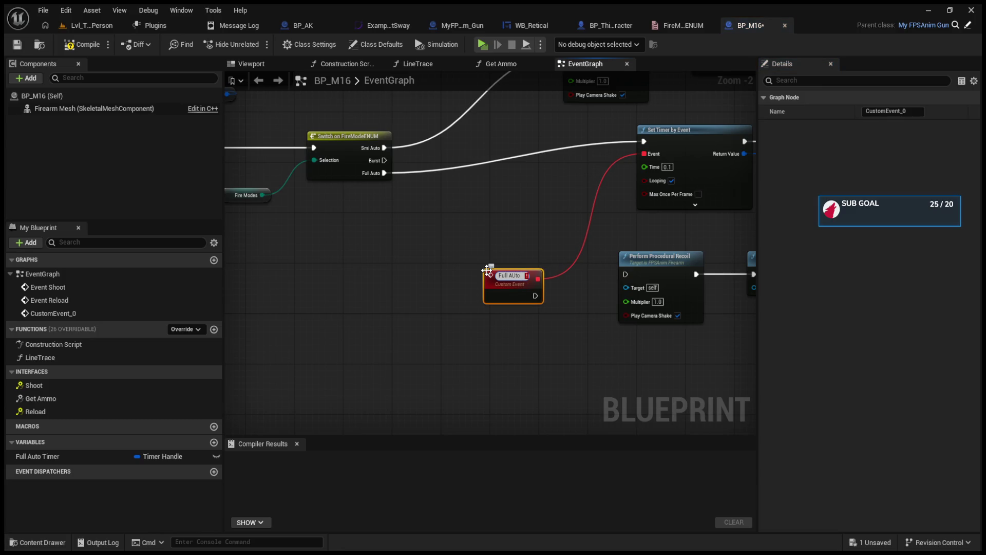
Step: Box-select and delete the stray CustomEvent_0 node
scroll(576, 290, up, 2)
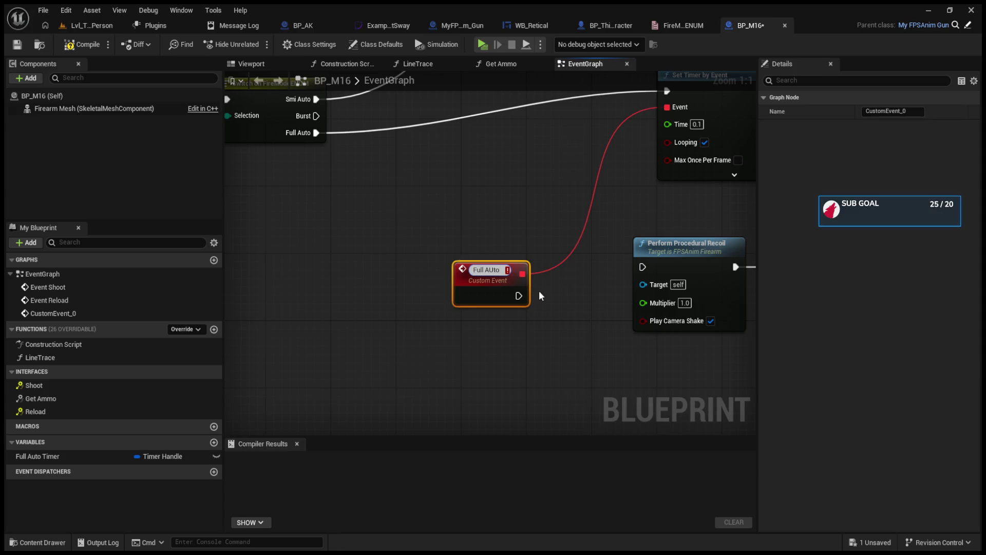
scroll(538, 291, down, 5)
mouse_move(398, 291)
mouse_down()
mouse_move(544, 364)
mouse_move(495, 319)
mouse_up()
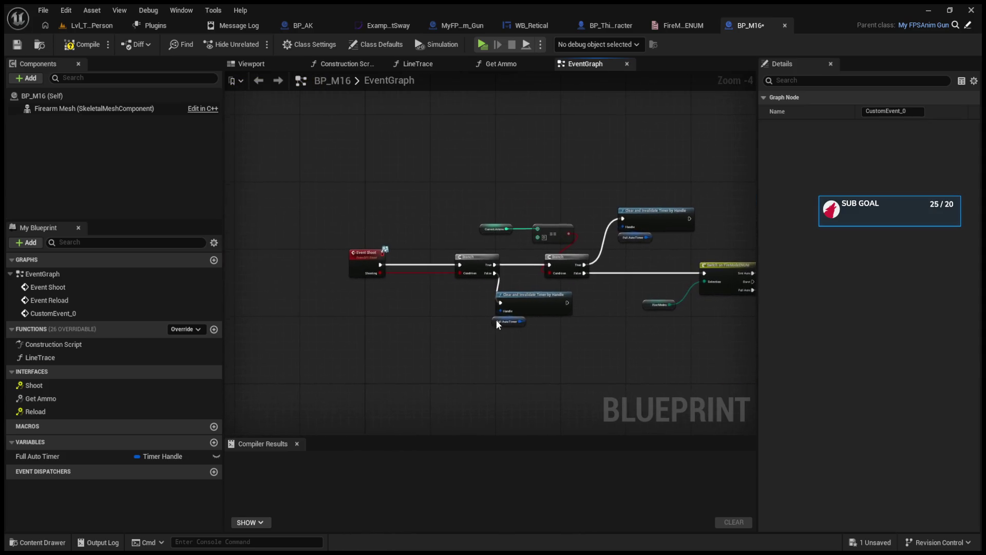
scroll(380, 294, down, 7)
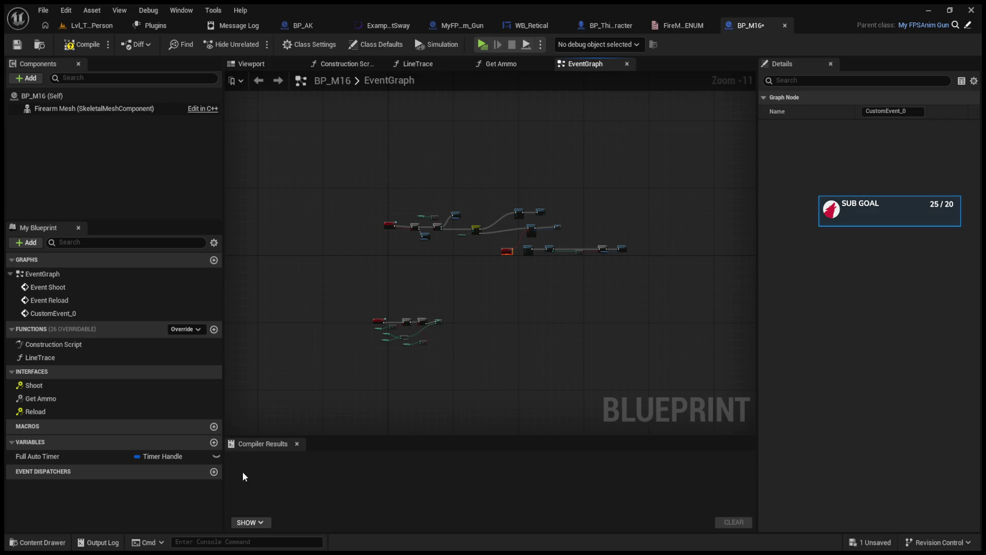
click(319, 349)
scroll(476, 277, up, 4)
scroll(476, 277, up, 2)
drag(520, 260, 566, 315)
key(Delete)
Step: Look up and pick the Full Auto Timer variable
click(173, 243)
text(FullAut)
key(Return)
Step: Name the custom event Automatic and wire it into Perform Procedural Recoil
scroll(525, 237, up, 4)
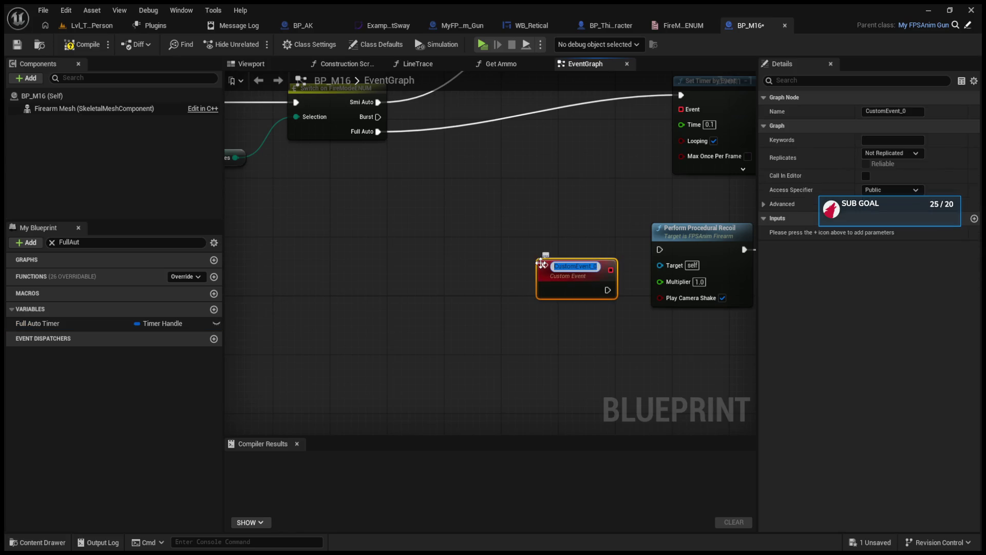
text(Automatic)
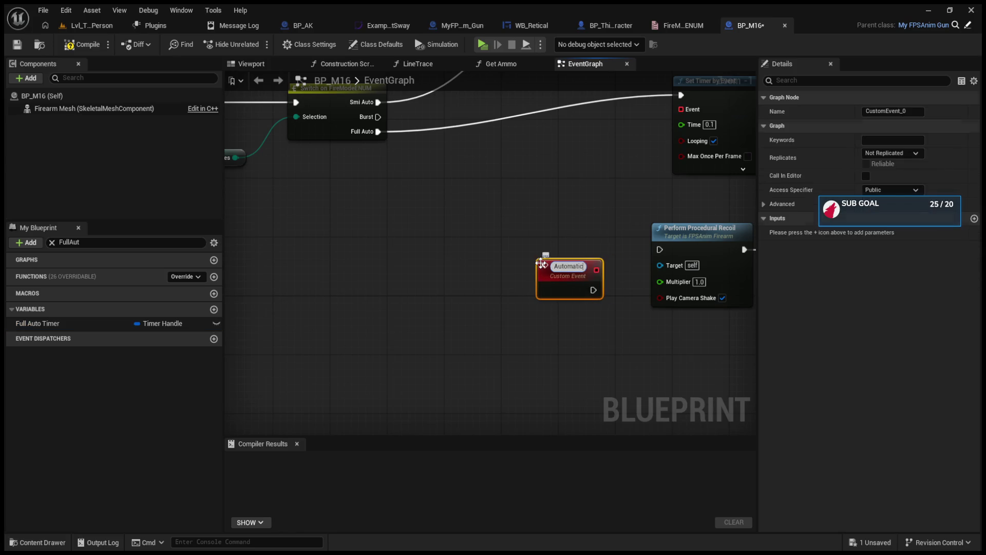
key(Return)
mouse_move(563, 272)
mouse_down()
mouse_move(534, 249)
mouse_move(660, 249)
mouse_up()
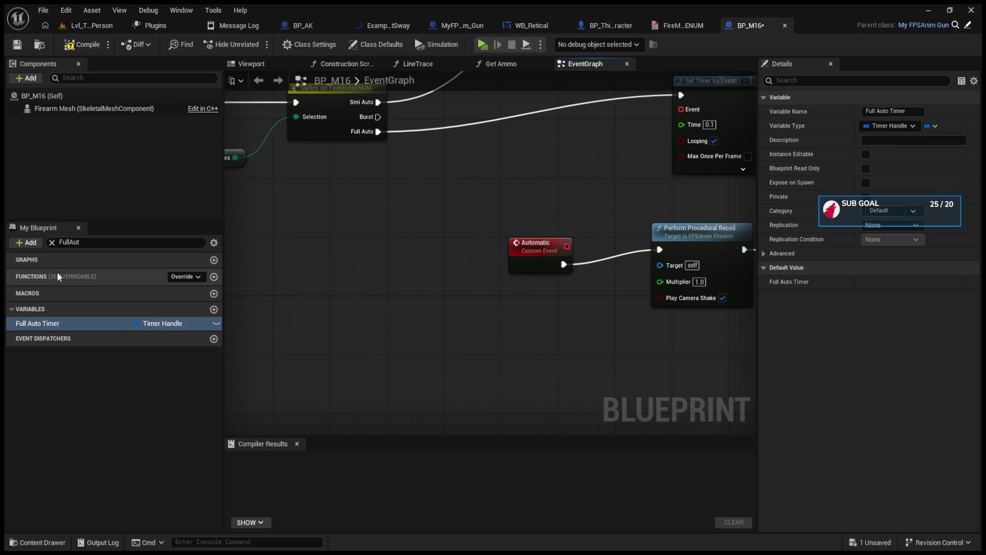
Step: Add a new function to BP_M16, keeping the default name NewFunction
click(214, 277)
key(Return)
key(F2)
key(BackSpace)
click(161, 320)
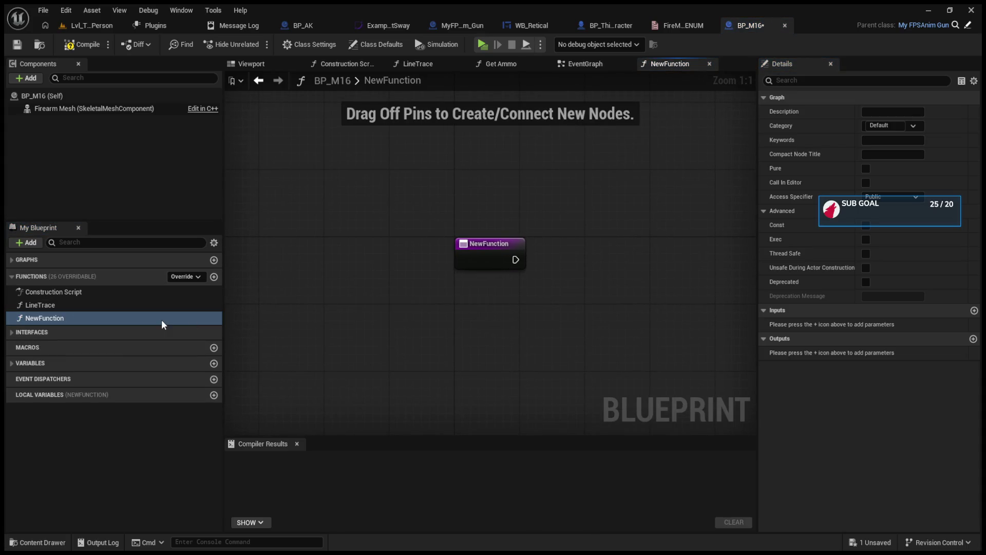
click(162, 320)
click(293, 313)
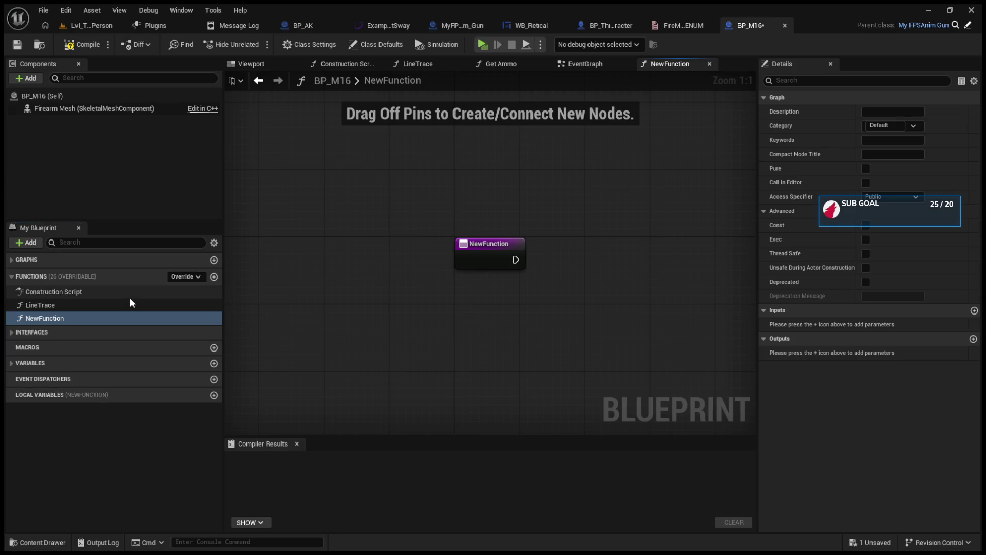
Step: Open the EventGraph and delete the unneeded NewFunction
click(13, 259)
double_click(36, 274)
click(59, 331)
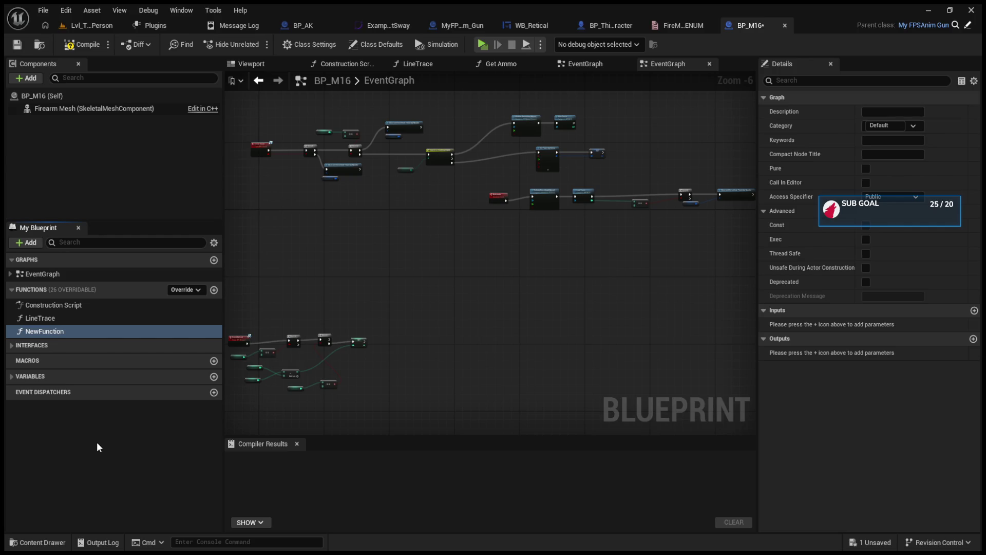
key(Delete)
Step: Compile and save BP_M16, then switch to the BP_AK blueprint
click(77, 45)
key(ctrl+s)
scroll(519, 241, up, 4)
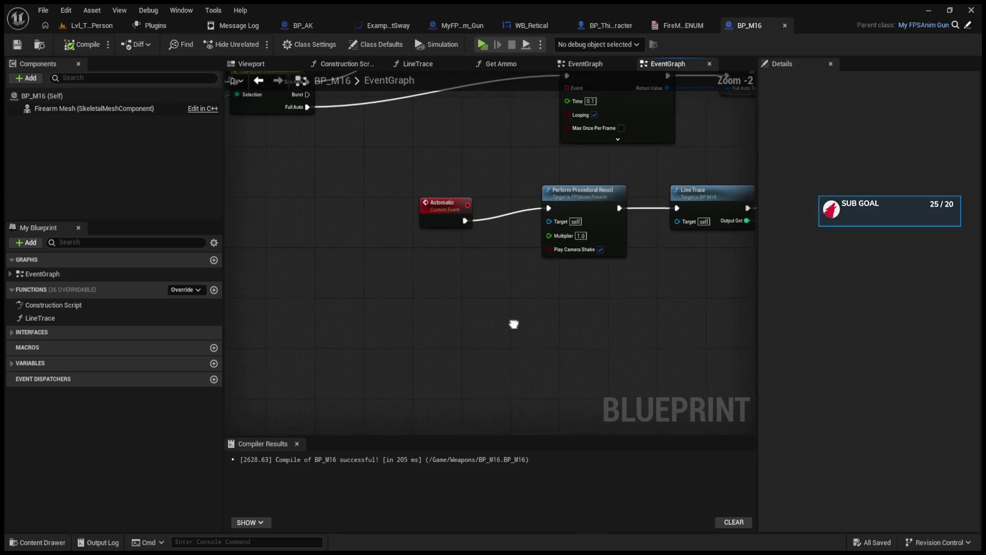
drag(639, 328, 858, 356)
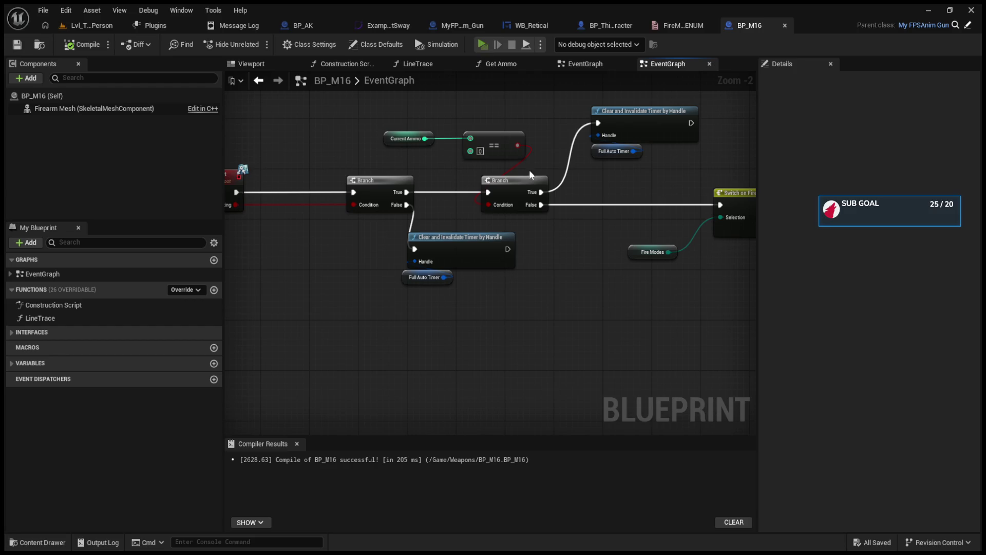
key(ctrl+Tab)
scroll(529, 294, down, 4)
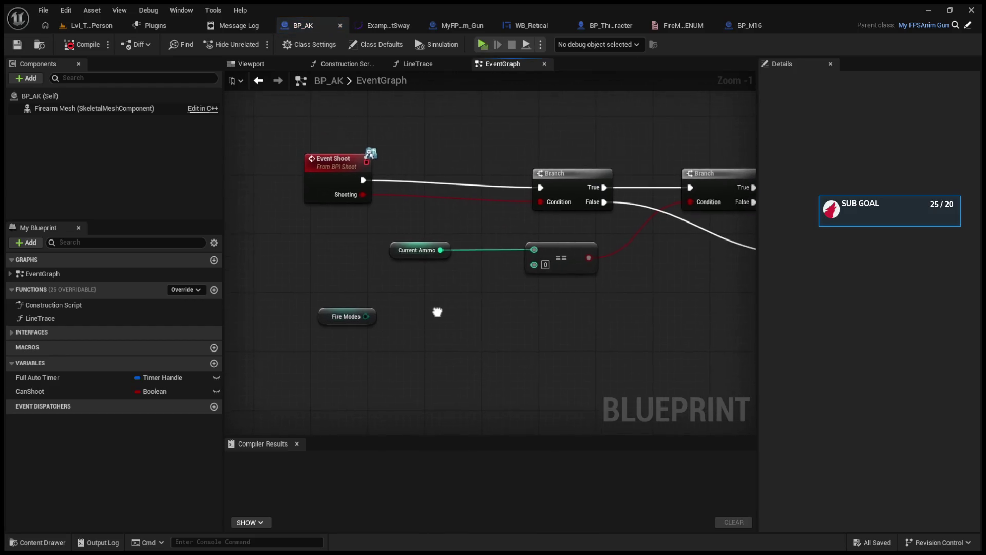
Step: Select the Full Auto event, compile BP_AK with F7, and jump to the name-collision error
scroll(542, 303, up, 7)
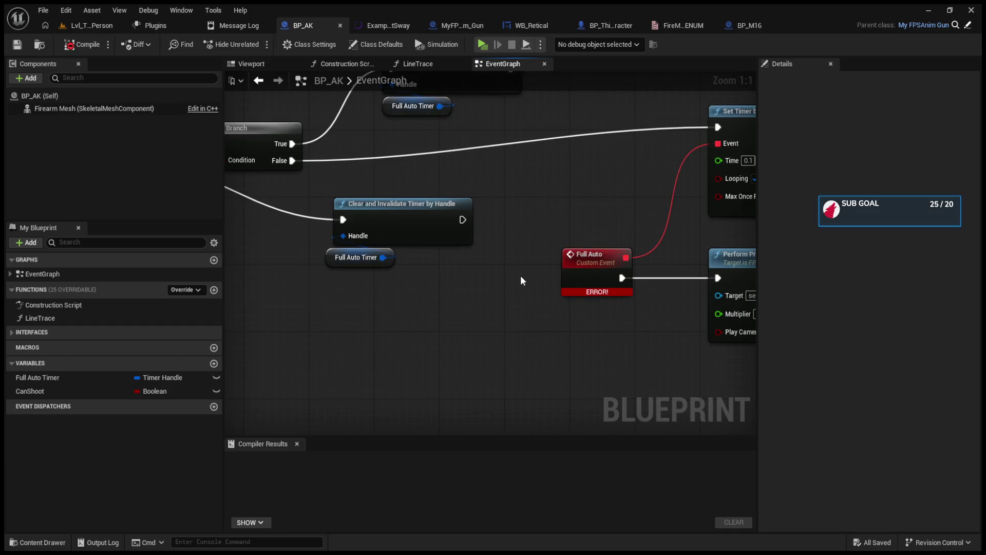
click(609, 255)
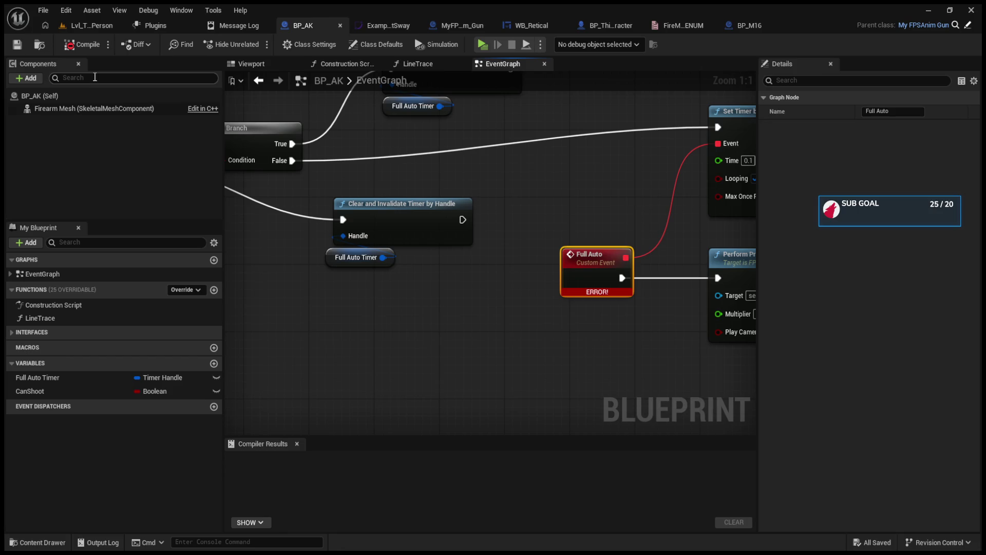
click(90, 25)
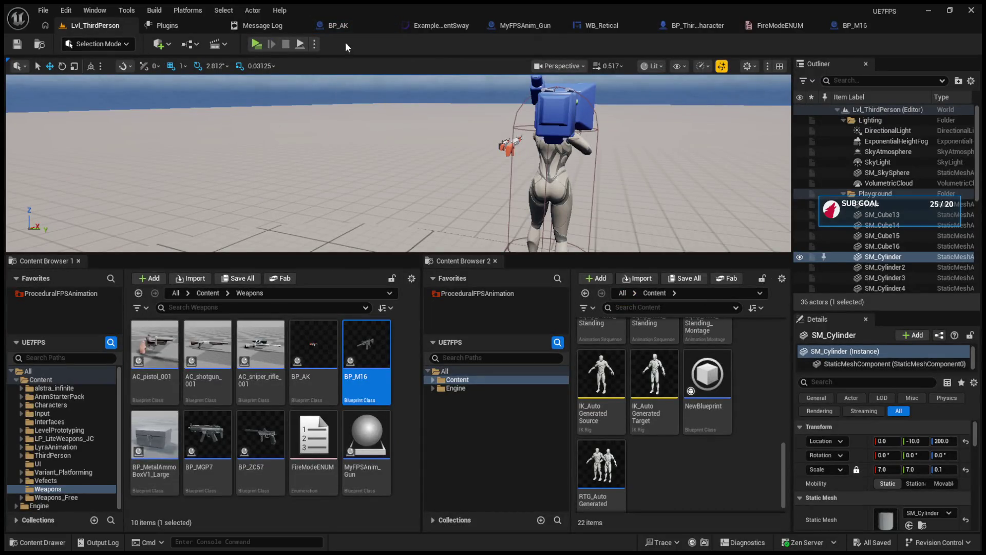
click(337, 25)
key(F7)
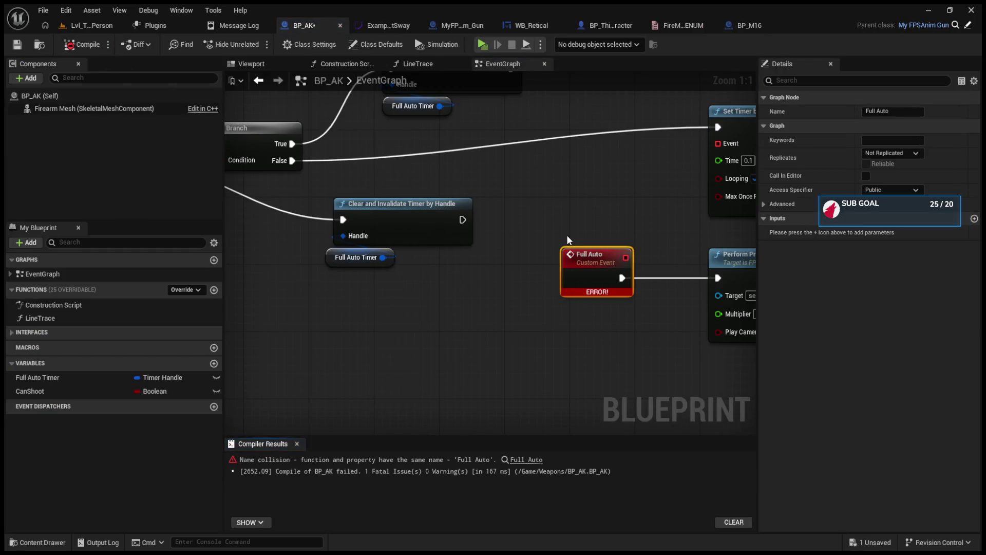
click(529, 461)
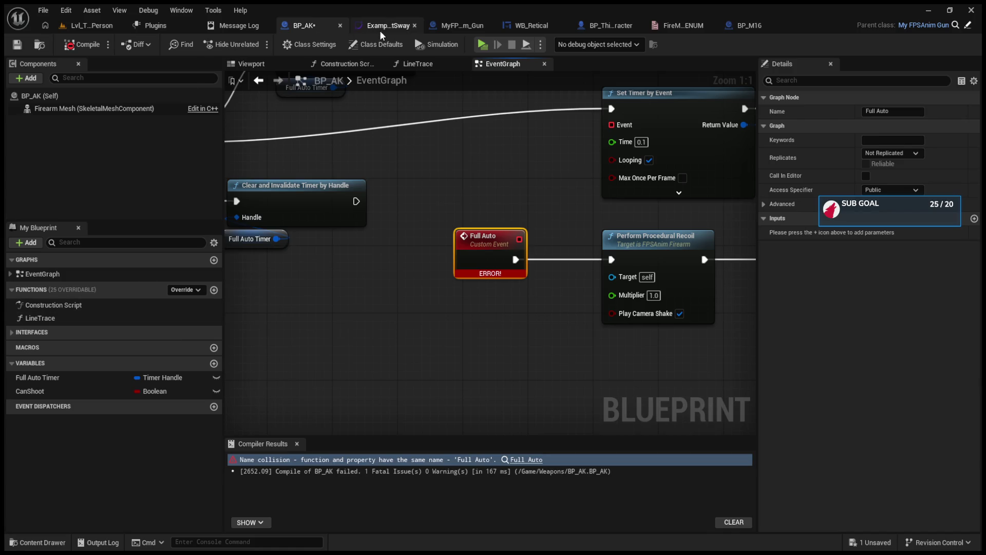
click(100, 26)
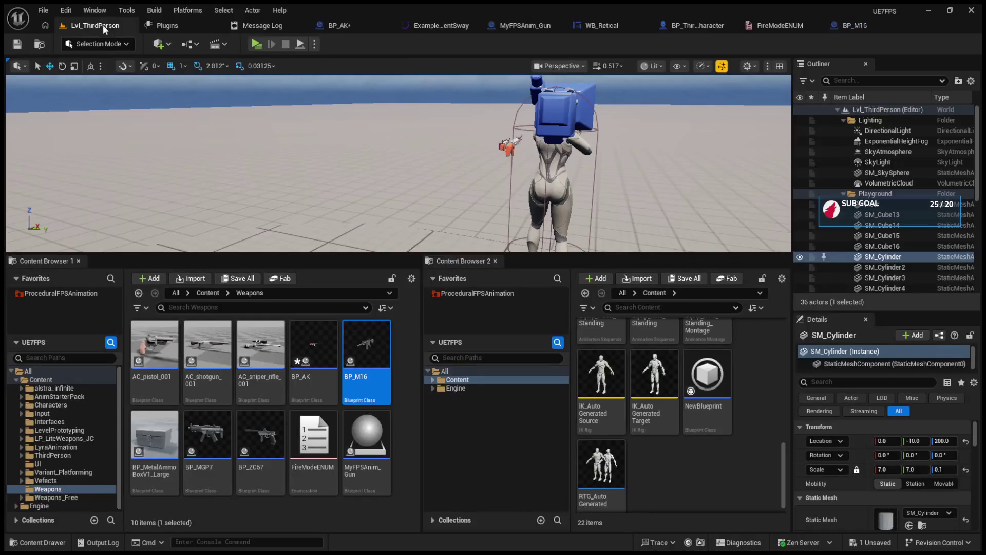
Step: Open MyFPSAnim_Gun's CycleFireMode, browse the open tabs, and return to BP_AK's Branch and Clear Timer nodes
double_click(358, 449)
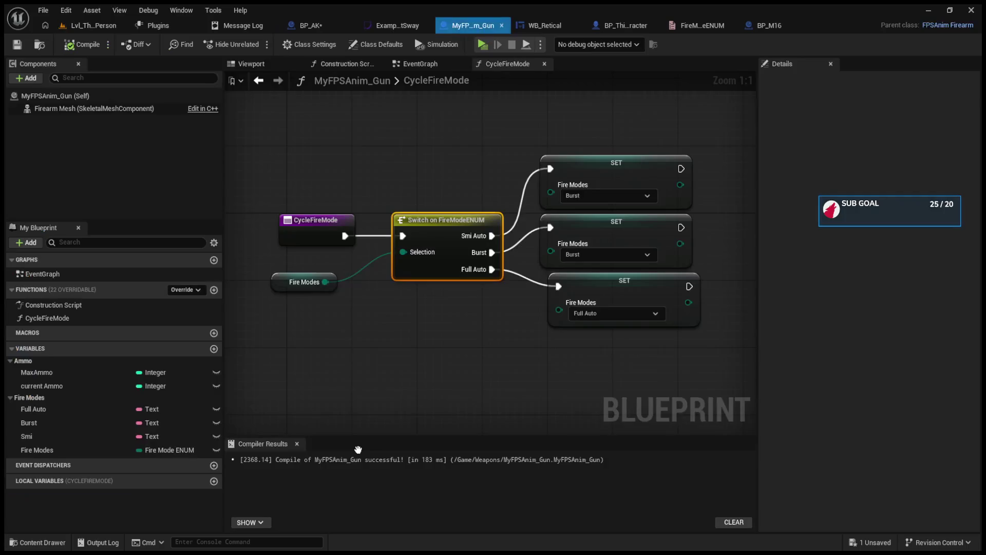
click(127, 320)
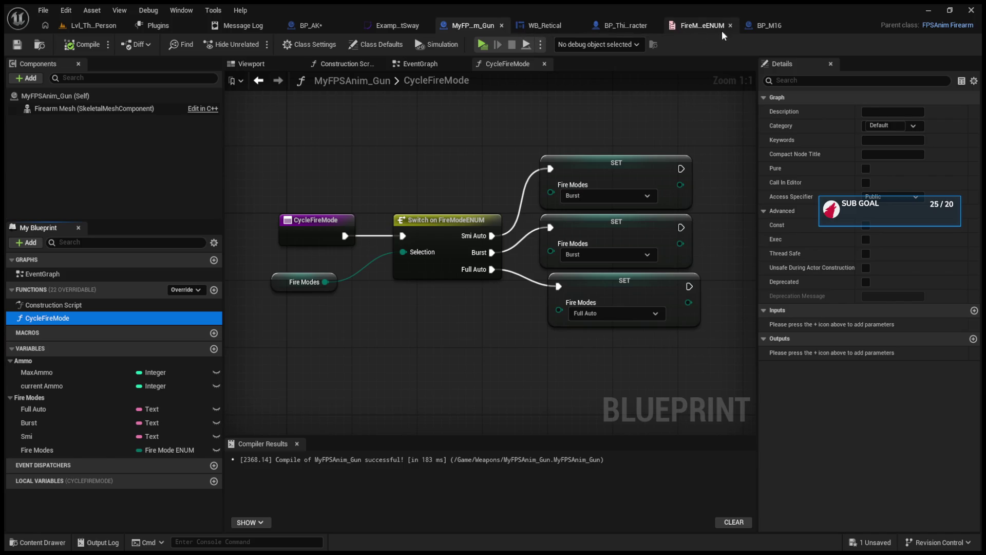
click(762, 31)
click(624, 23)
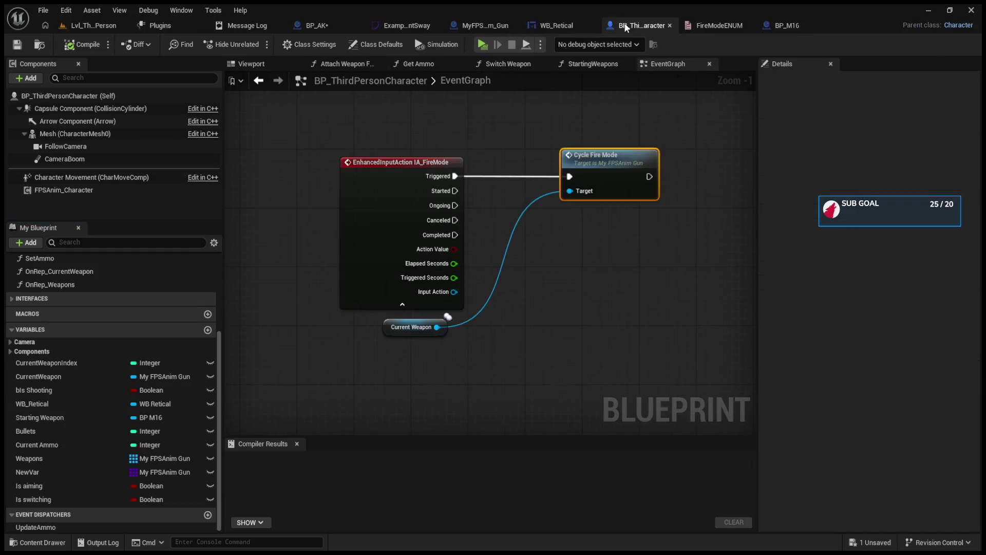
click(546, 24)
click(483, 24)
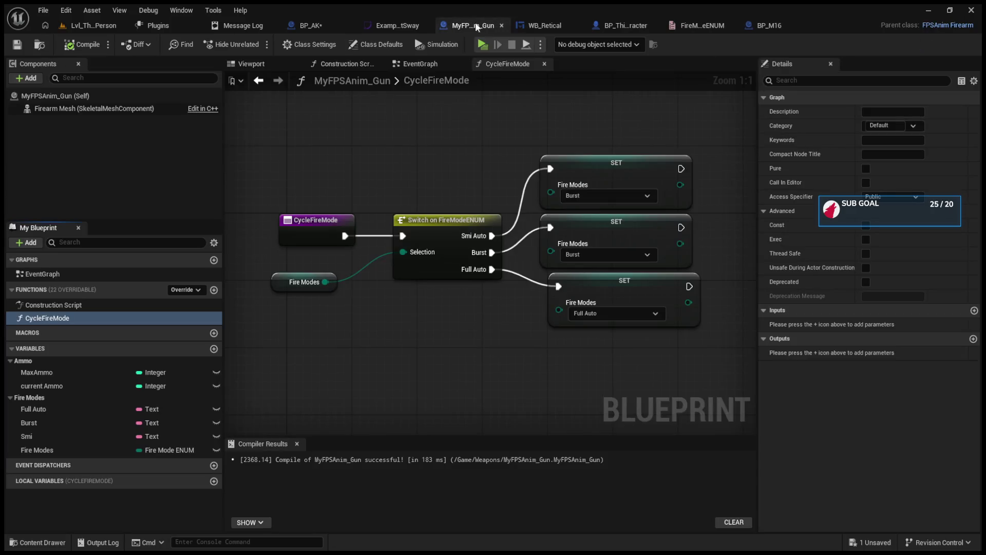
click(409, 23)
click(352, 23)
drag(483, 331, 651, 357)
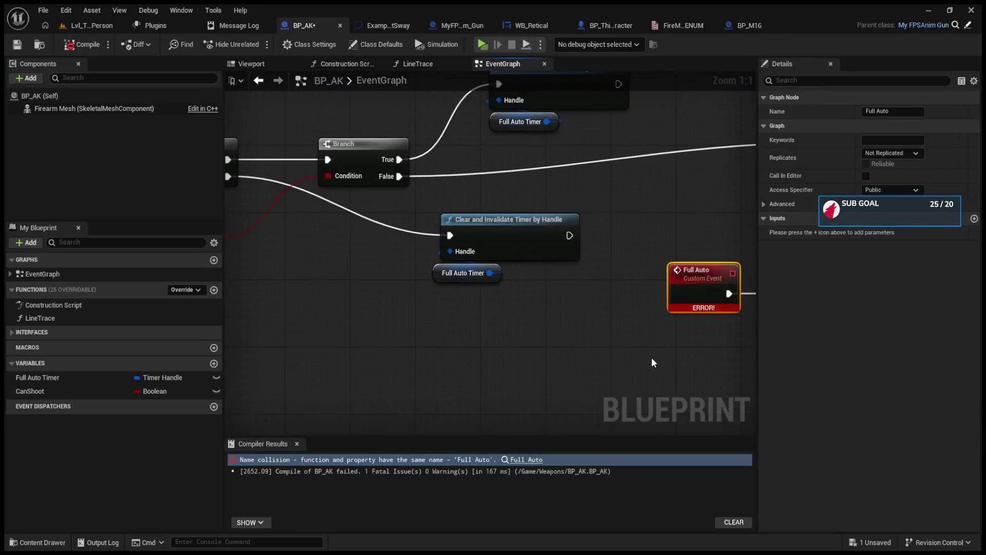
Step: Rename BP_AK's Full Auto Timer variable to Full Auto Timer0 and recompile
scroll(490, 325, down, 1)
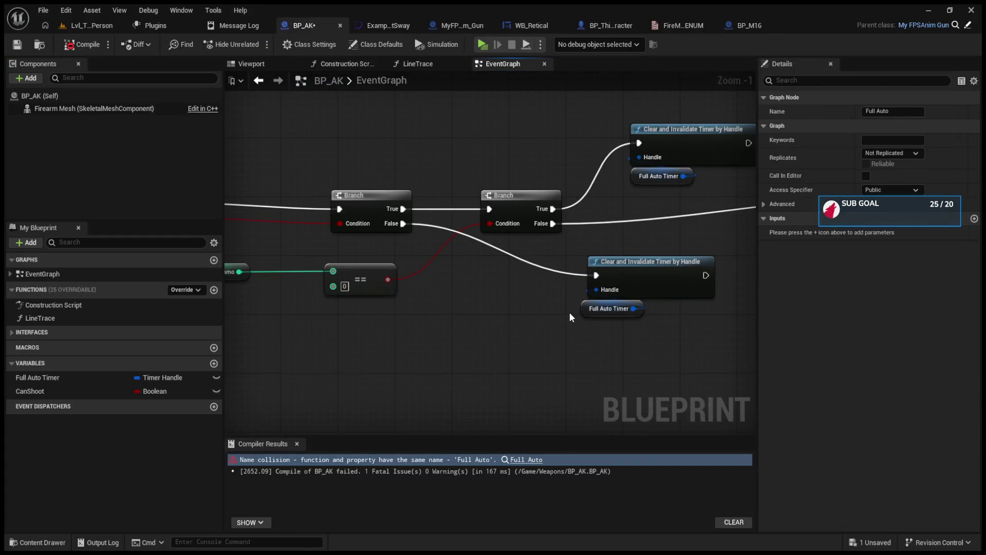
drag(569, 312, 350, 293)
click(368, 291)
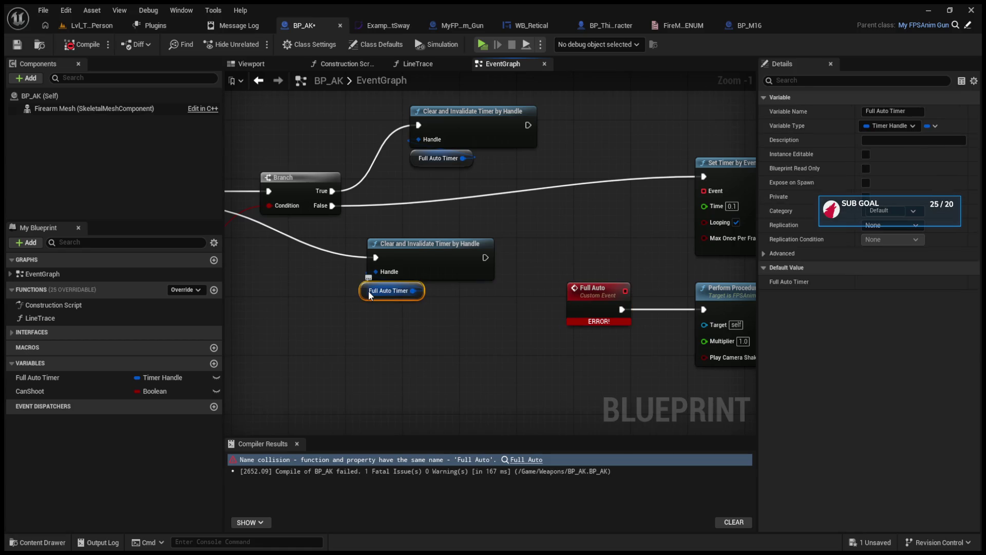
click(911, 112)
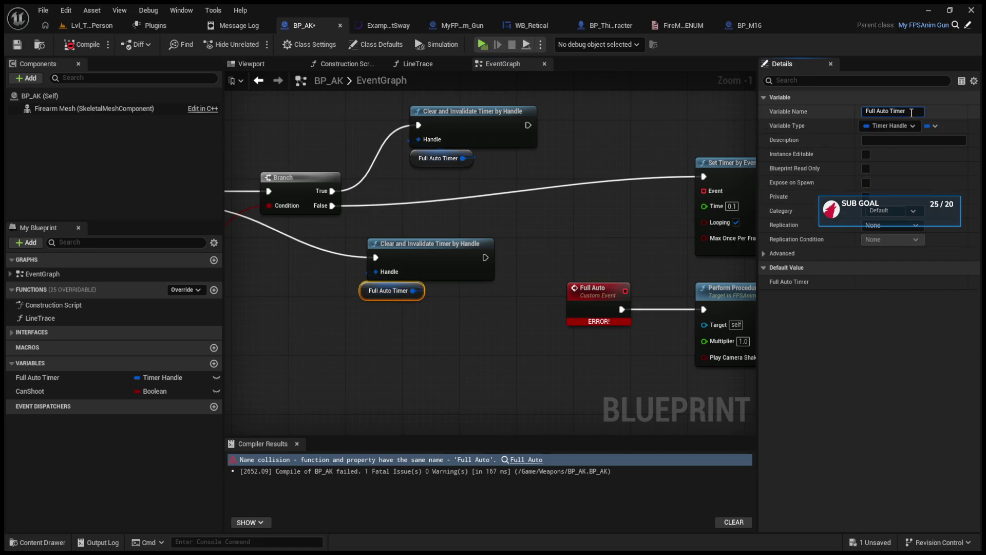
text(0)
key(Return)
click(81, 45)
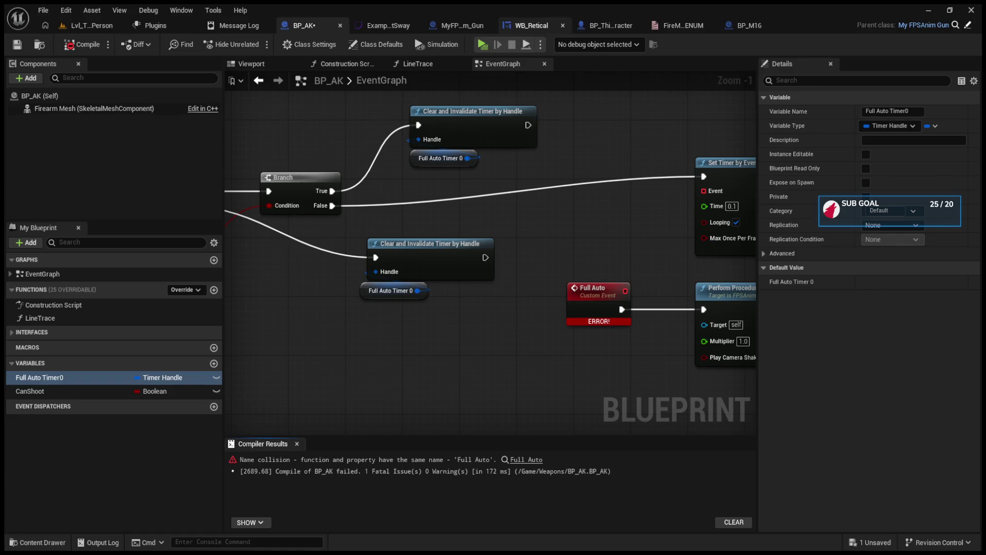
click(662, 26)
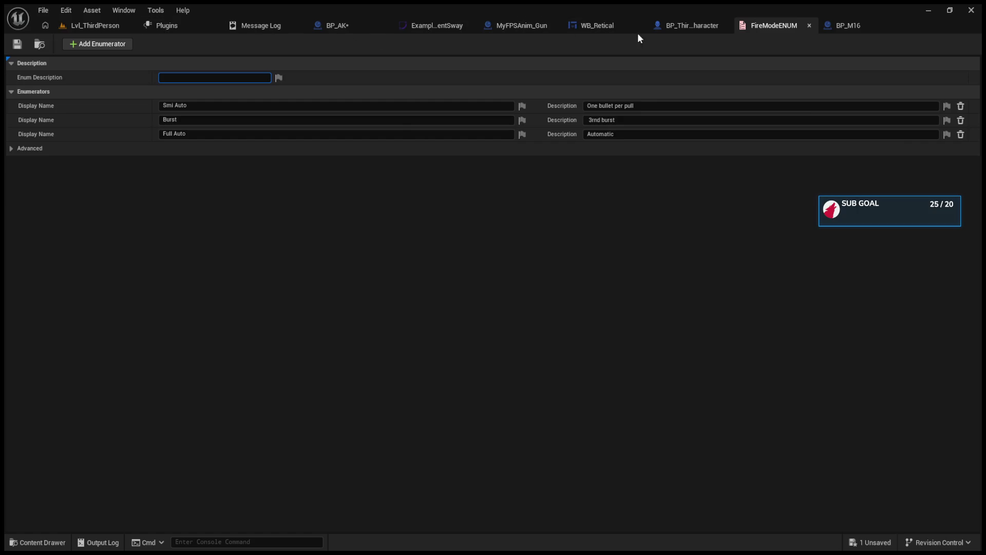
Step: Open MyFPSAnim_Gun from the Lvl_ThirdPerson content browser and start Play In Editor with Alt+P
click(92, 25)
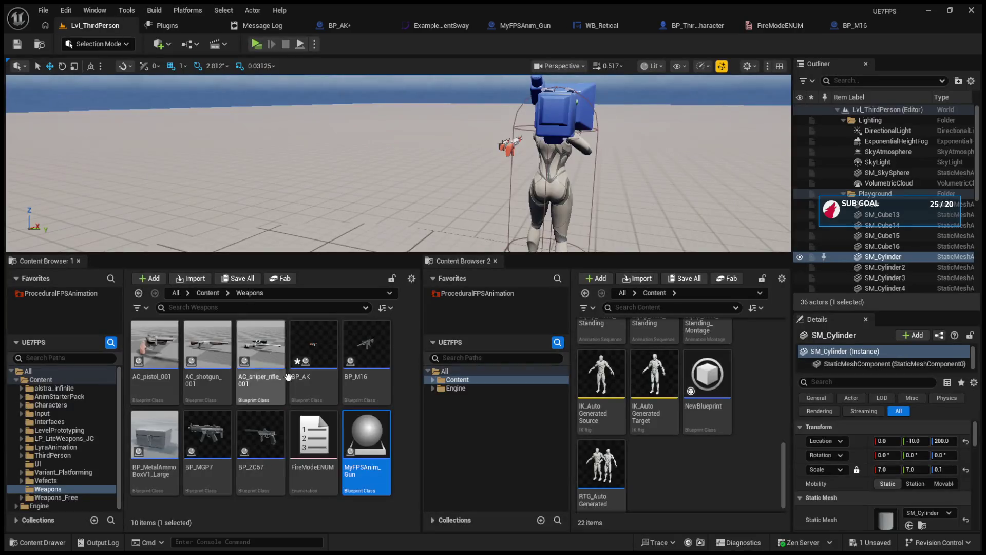
double_click(367, 437)
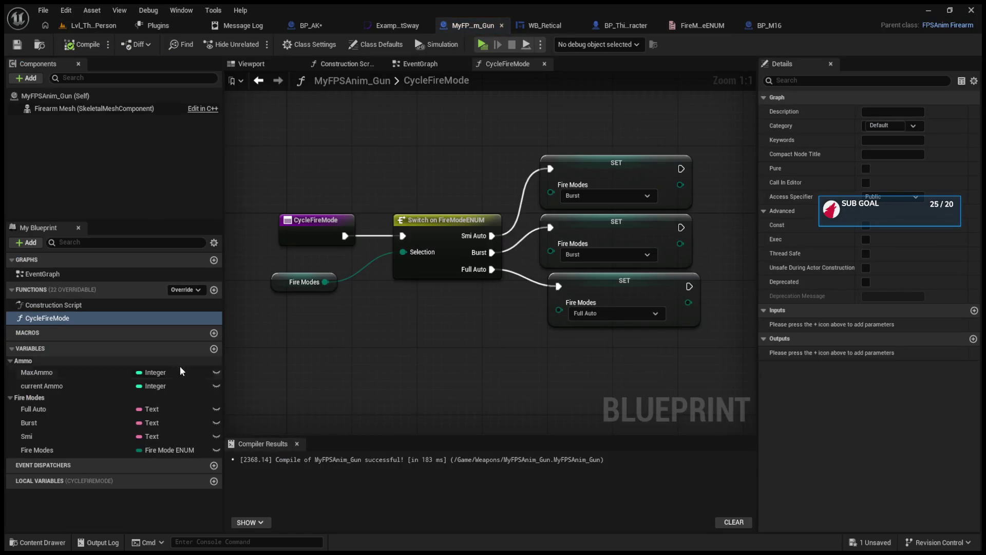
key(alt+p)
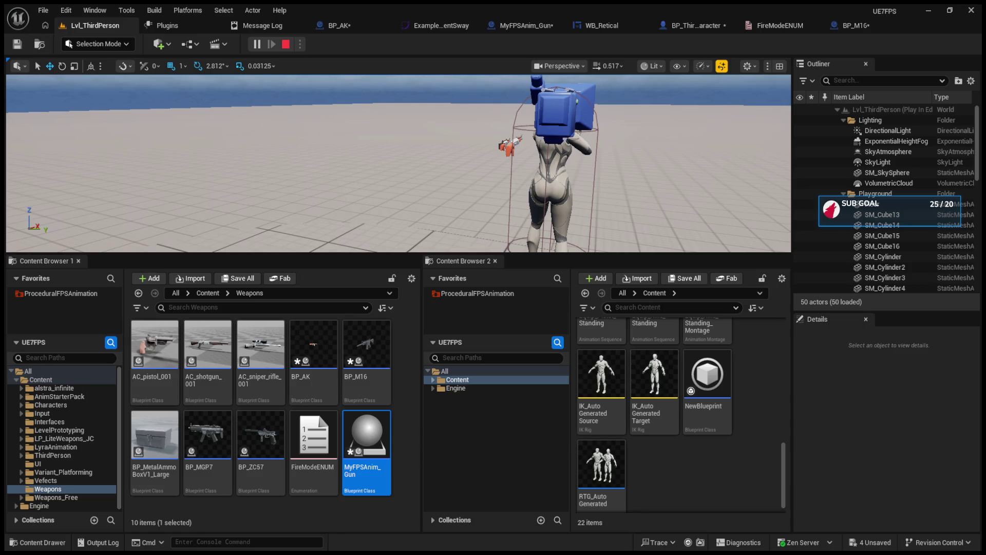
Step: Stop the session, run and stop a second play test, then open BP_ThirdPersonCharacter
key(Escape)
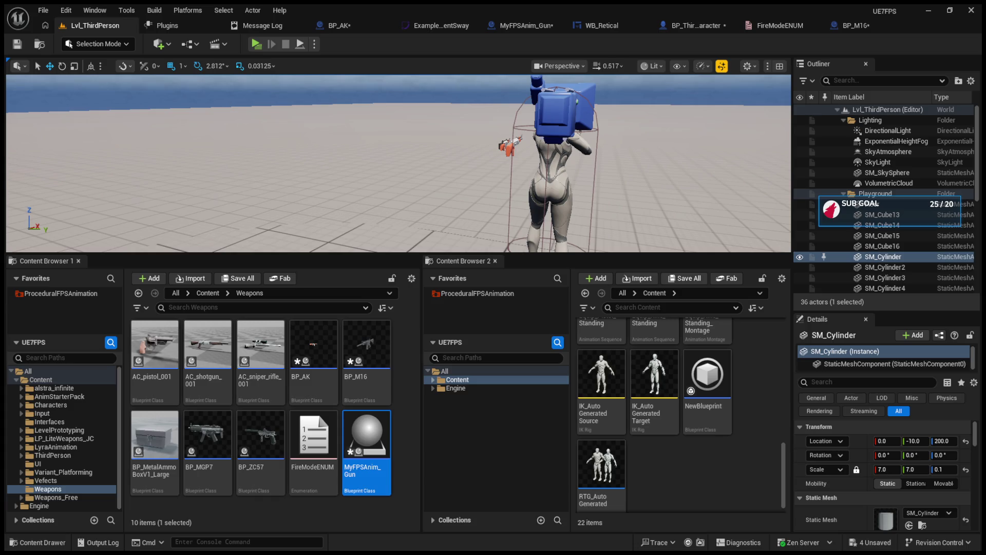
click(255, 44)
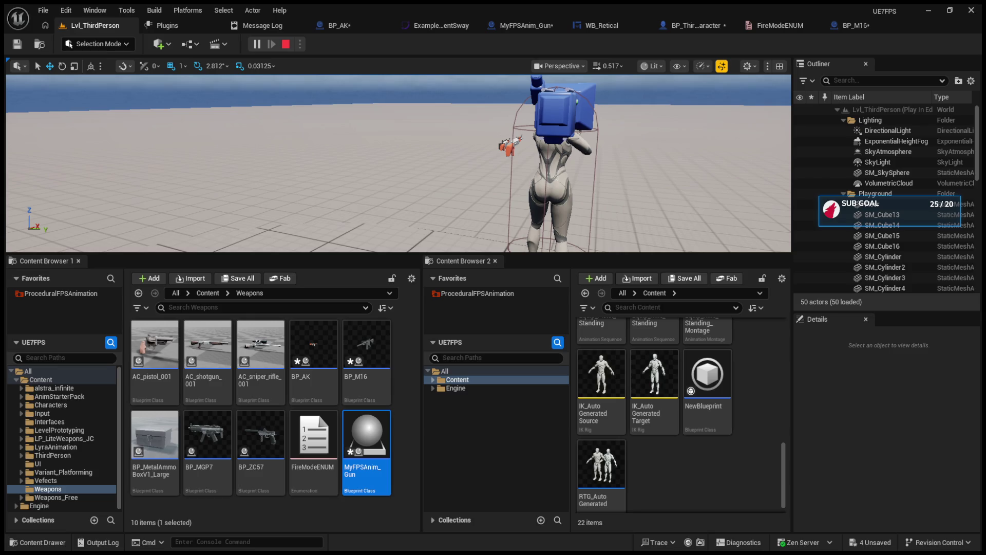
key(Escape)
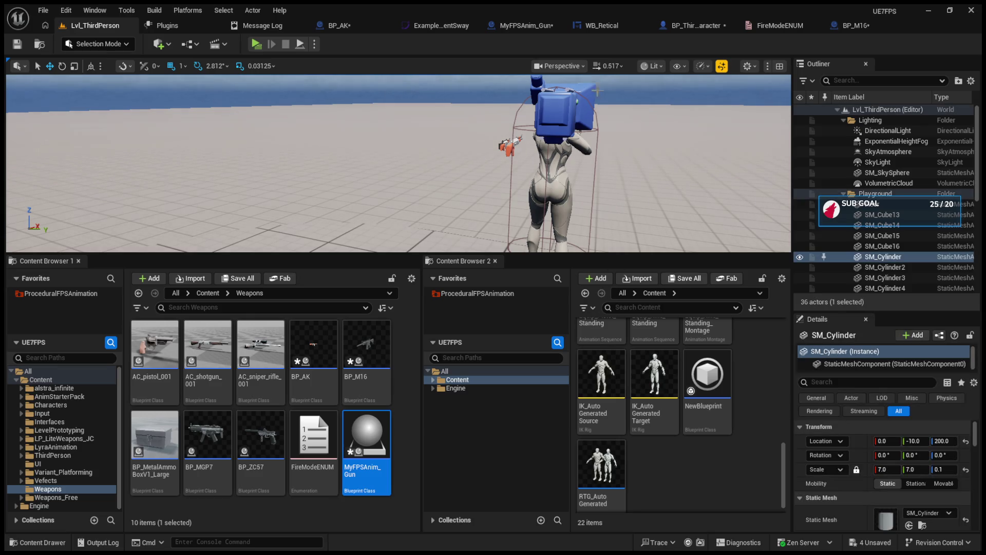
click(706, 30)
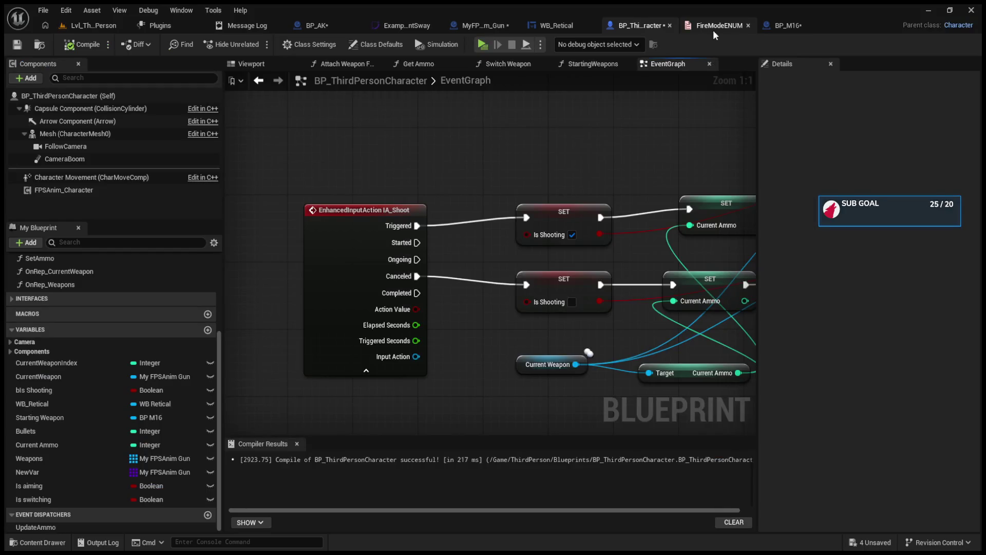
Step: Paste a Switch Weapons node into BP_M16's graph, then delete it again
click(781, 30)
scroll(662, 180, down, 6)
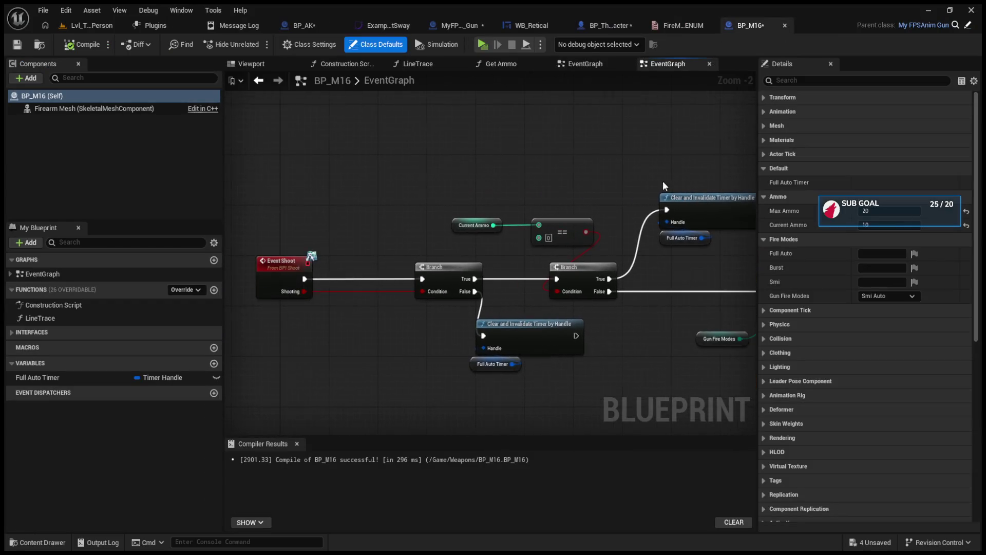
scroll(520, 273, up, 4)
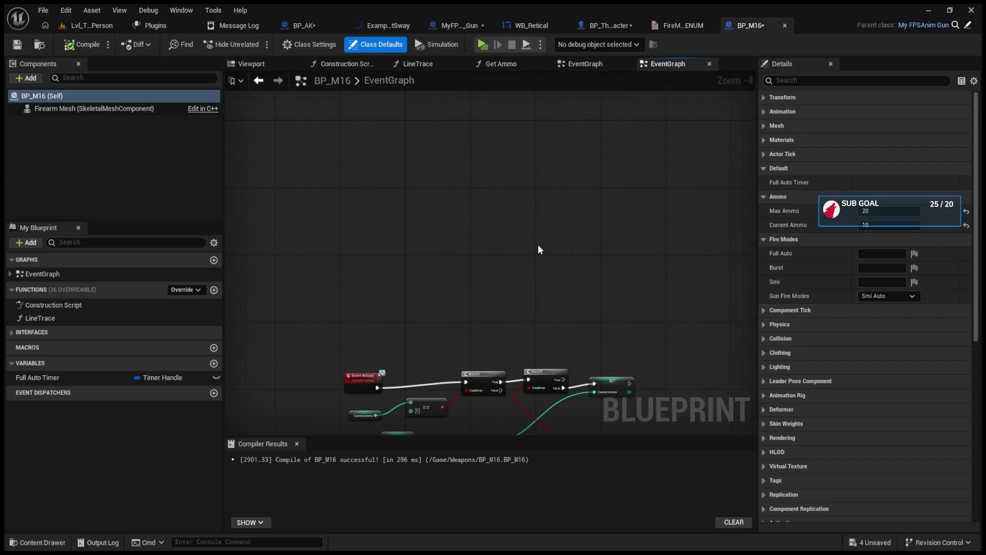
key(ctrl+v)
mouse_move(539, 245)
mouse_down()
mouse_move(444, 285)
mouse_move(466, 214)
mouse_move(513, 375)
mouse_move(560, 414)
mouse_move(548, 386)
mouse_up()
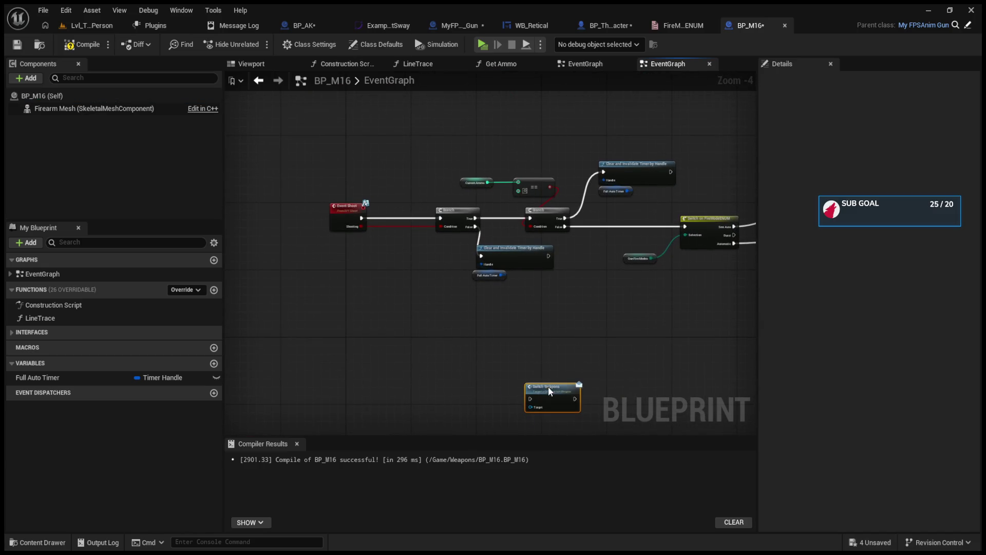
key(Delete)
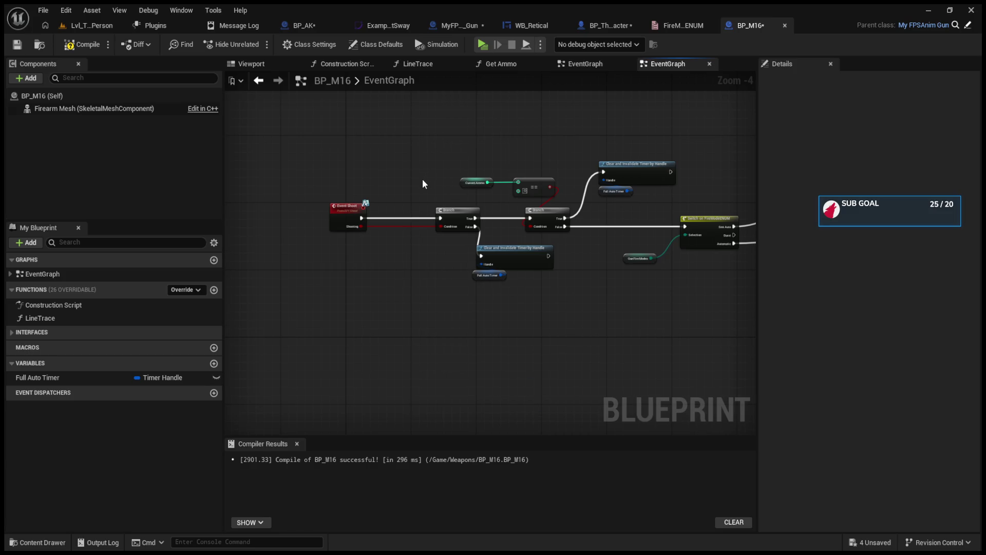
Step: Review the BP_ThirdPersonCharacter graph and the WB_Retical widget layout
click(606, 29)
click(564, 27)
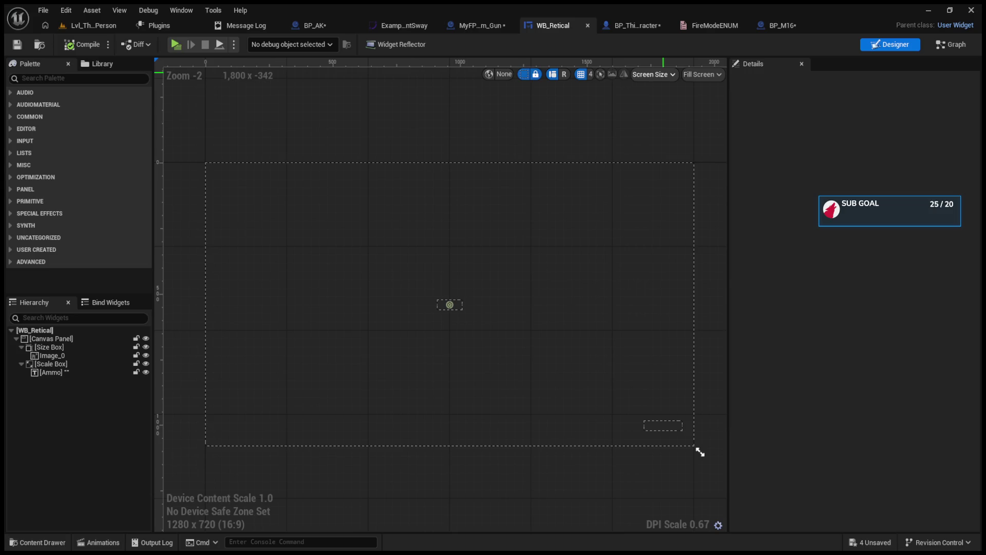
click(617, 25)
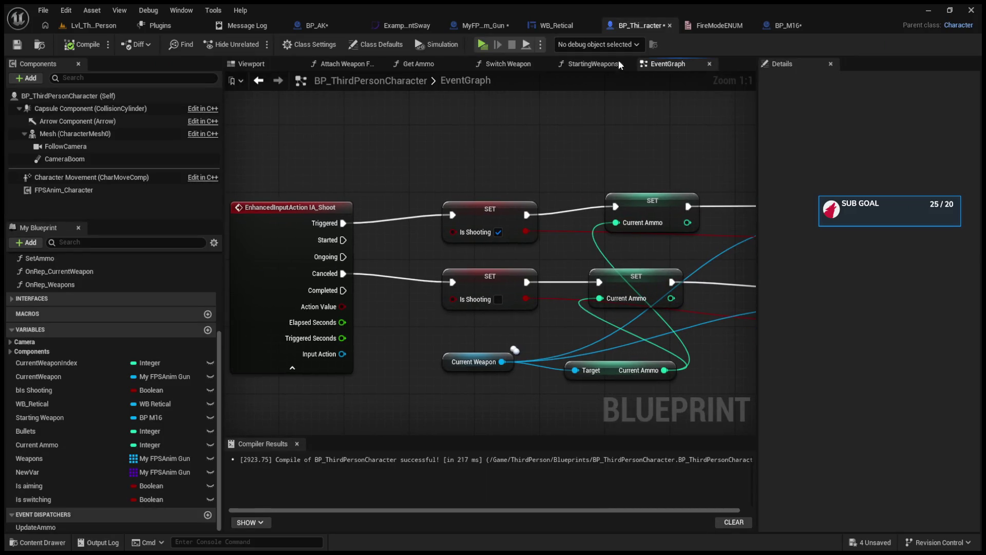
click(786, 26)
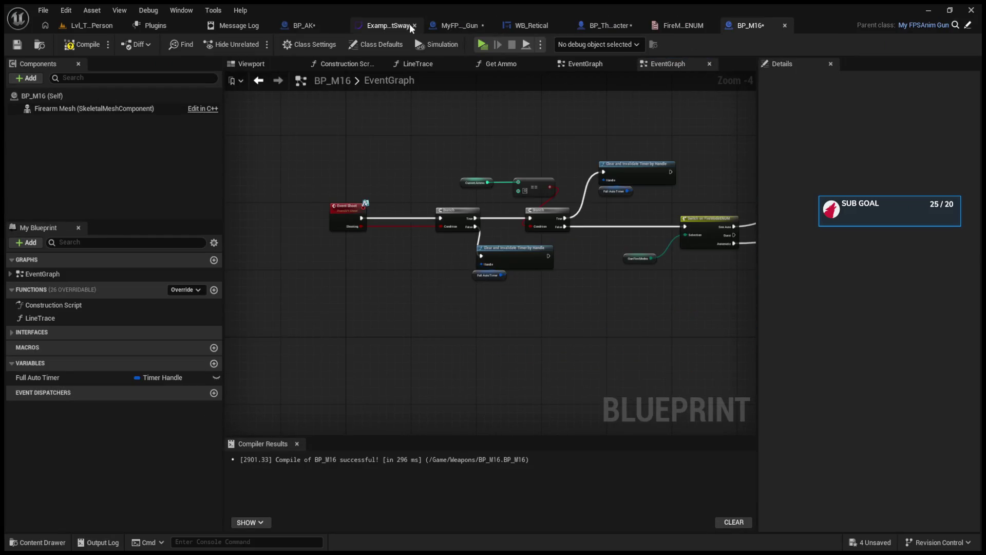
Step: In CycleFireMode, break the entry's link to Switch on FireModeENUM and compile MyFPSAnim_Gun
click(460, 25)
click(372, 181)
drag(372, 180, 402, 202)
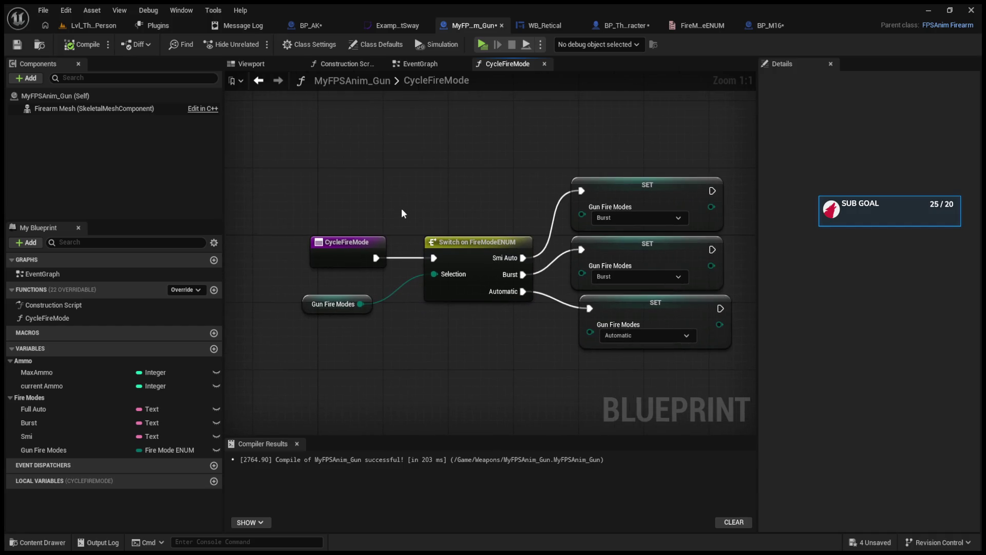
alt+click(376, 258)
click(84, 45)
click(632, 26)
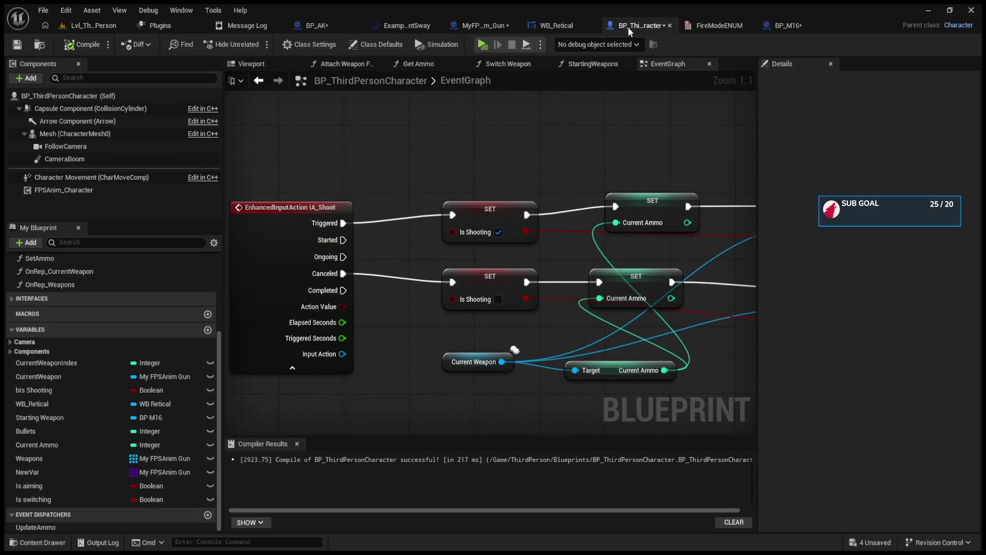
Step: Unlink IA_FireMode's Triggered from Cycle Fire Mode and move that node aside
scroll(561, 149, down, 5)
scroll(587, 254, up, 3)
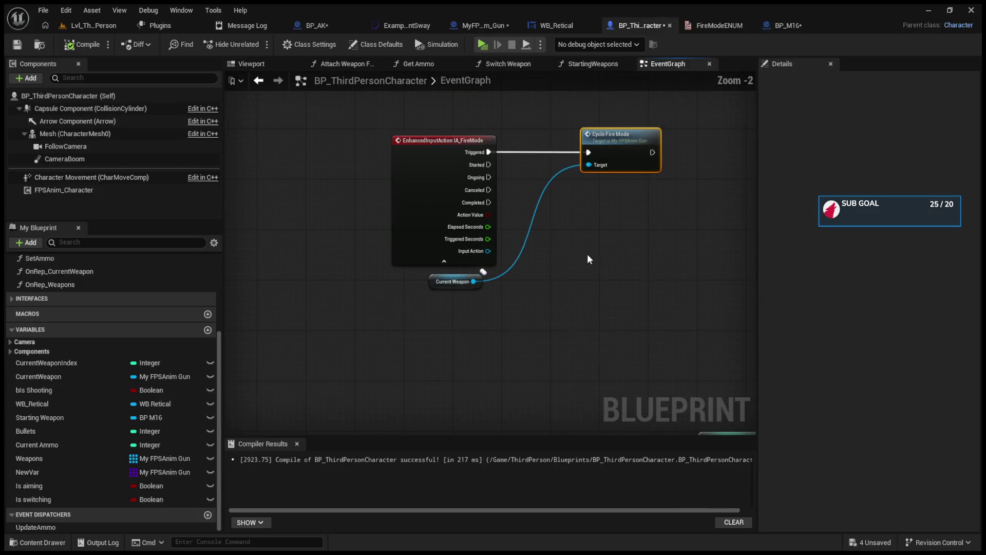
click(520, 186)
alt+click(539, 167)
drag(541, 167, 614, 199)
click(414, 294)
click(503, 239)
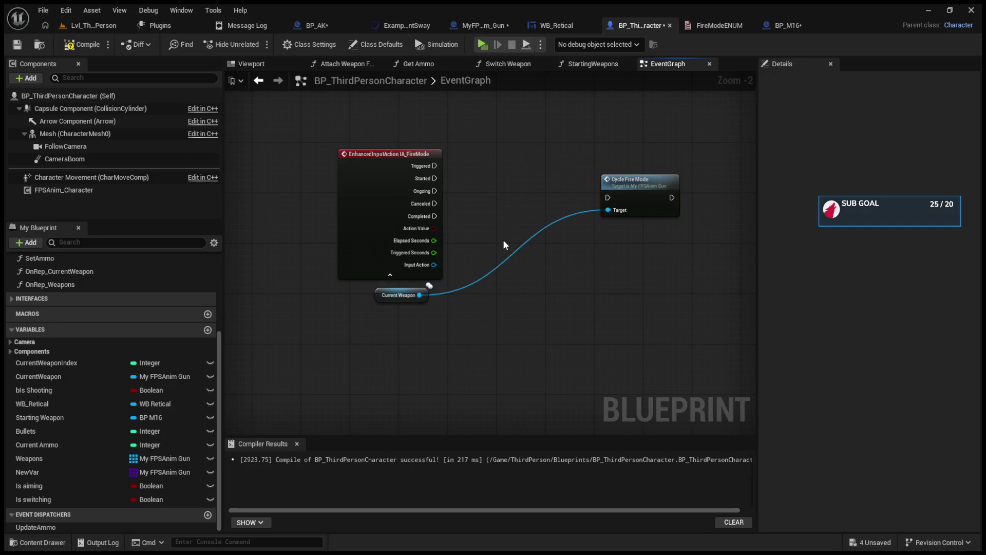
Step: From Current Weapon, discard a duplicate Cycle Fire Mode node and add a Gun Fire Modes getter
drag(420, 295, 502, 281)
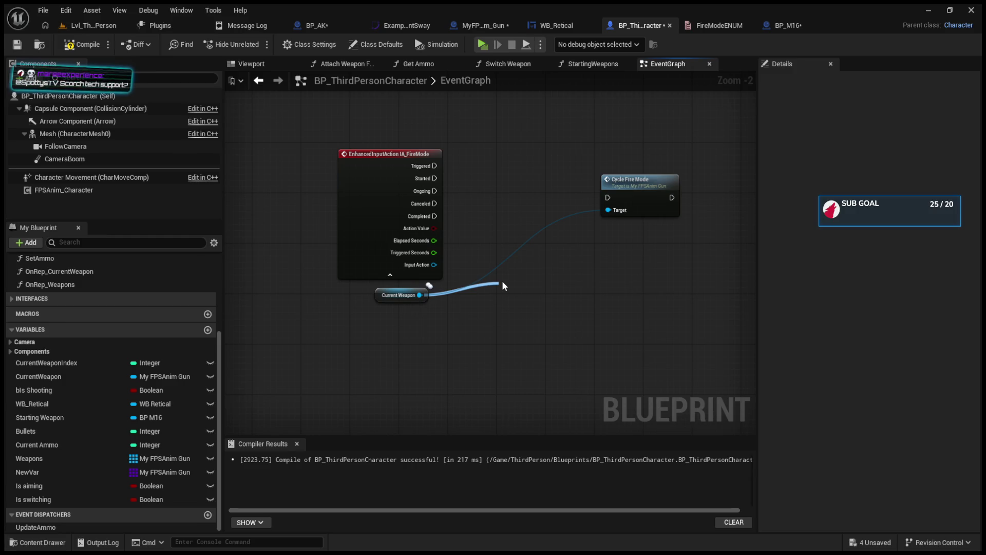
drag(502, 281, 502, 280)
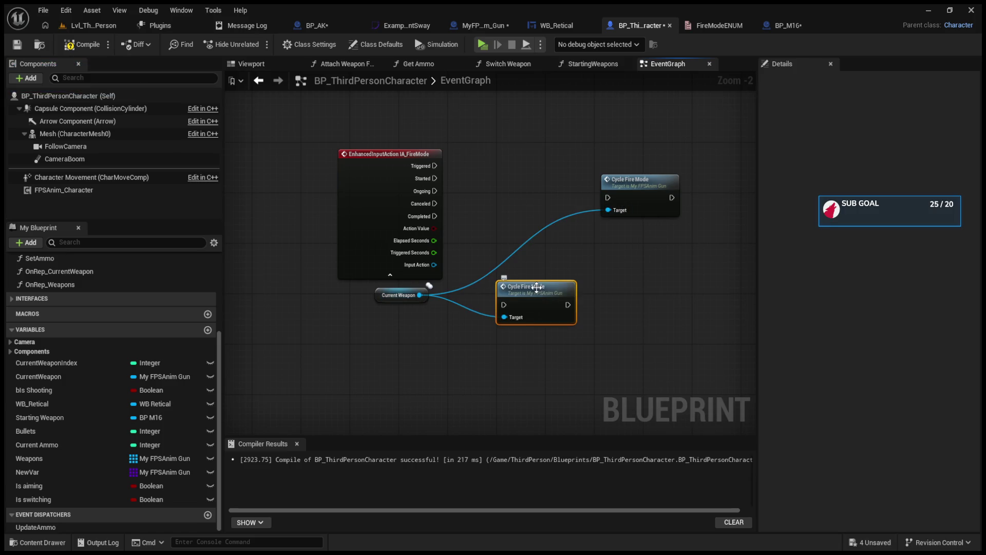
key(Delete)
drag(420, 295, 504, 289)
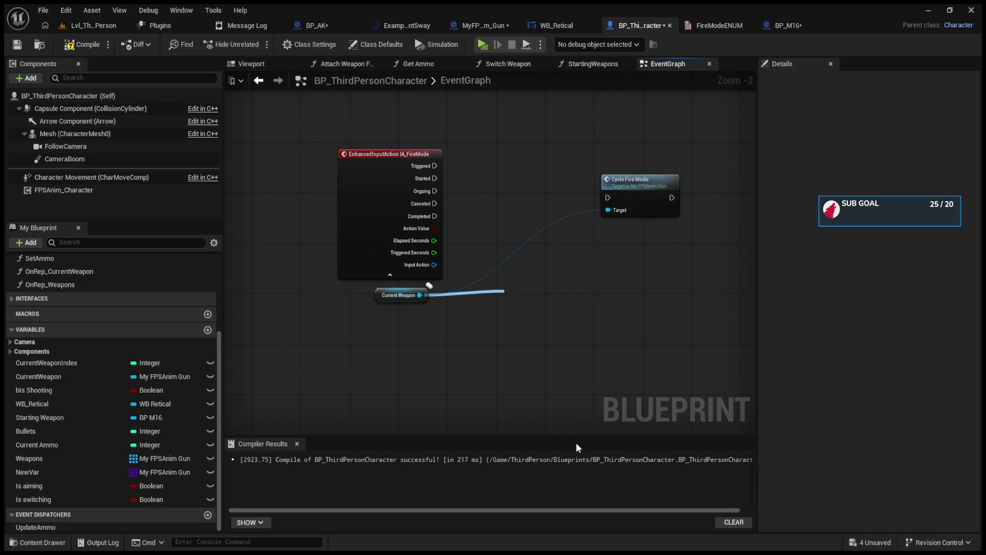
mouse_move(442, 303)
mouse_down()
mouse_move(442, 337)
mouse_move(512, 322)
mouse_up()
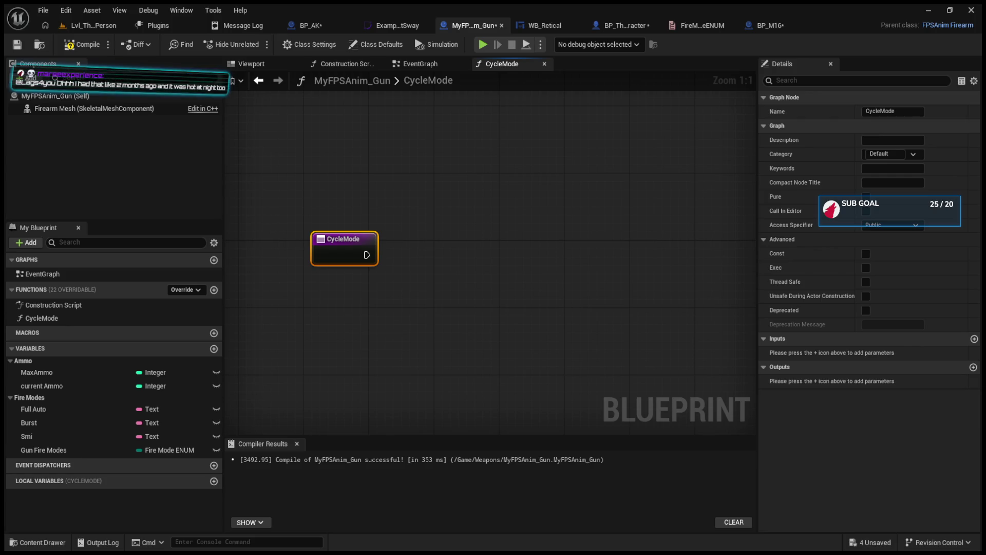
Step: Feed a Gun Fire Modes getter into a new Switch on FireModeENUM node in CycleMode
mouse_move(366, 255)
mouse_down()
mouse_move(506, 258)
mouse_move(400, 254)
mouse_up()
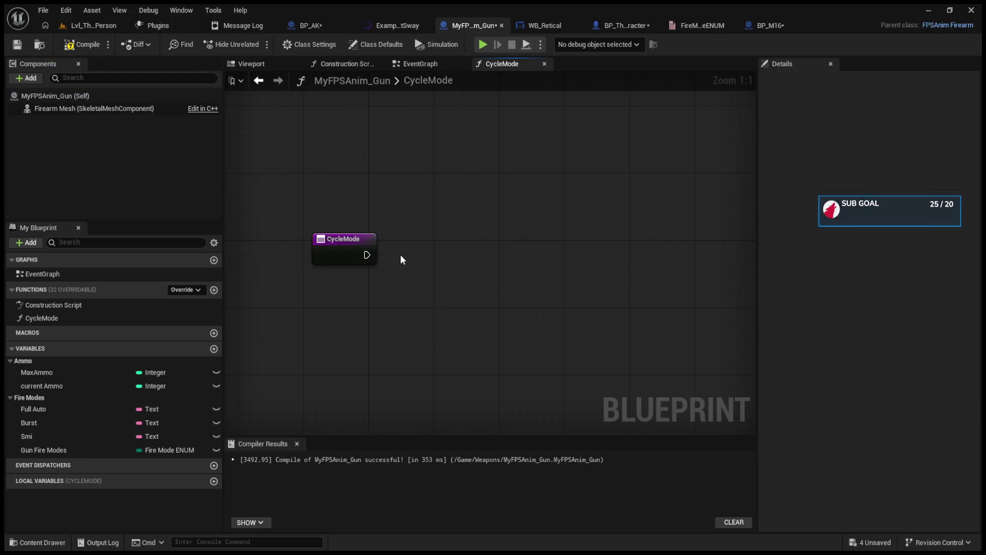
click(94, 447)
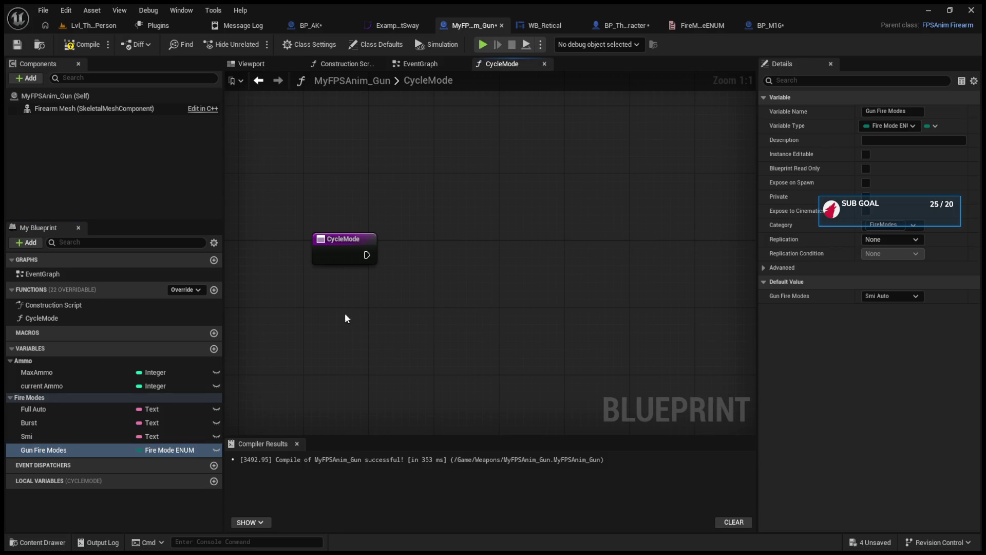
click(420, 289)
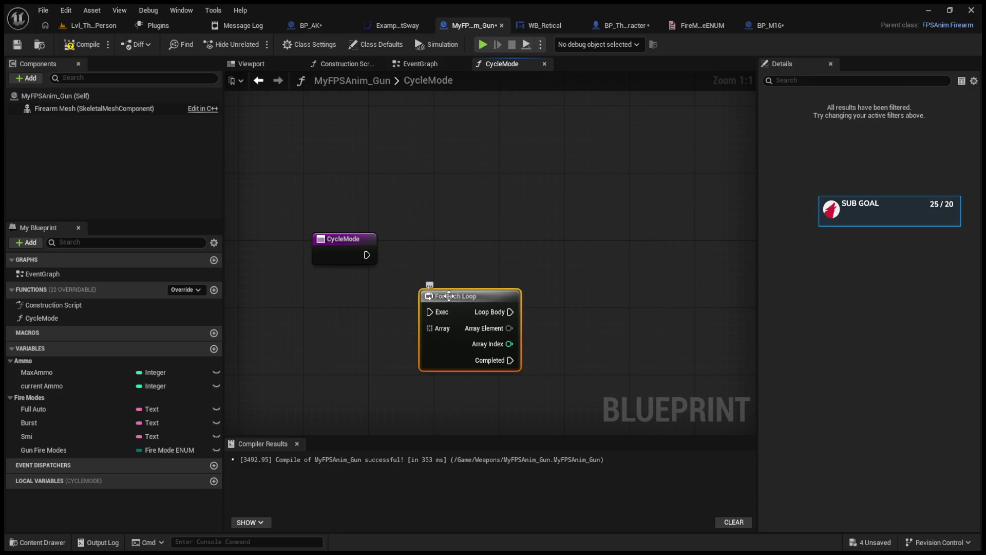
key(Delete)
click(89, 446)
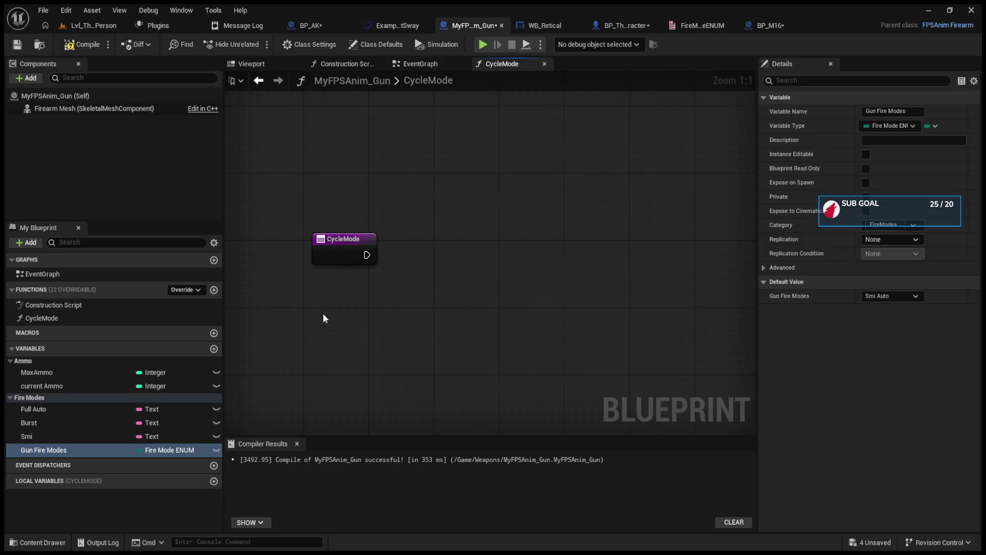
ctrl+click(347, 351)
drag(370, 334, 440, 234)
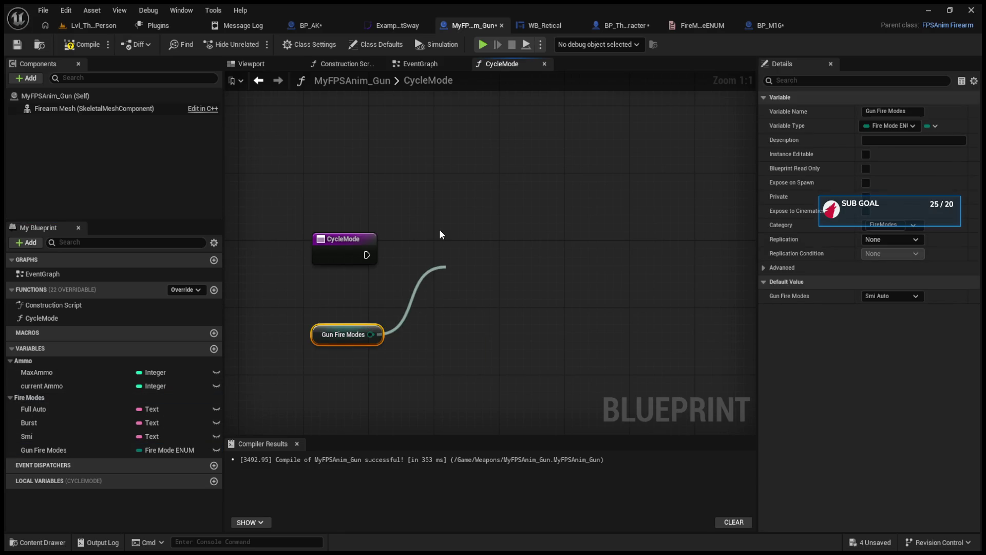
click(439, 230)
Step: Wire CycleMode's execution into the switch, align it, compile, and bring up BP_M16
drag(367, 255, 455, 294)
alt+click(454, 289)
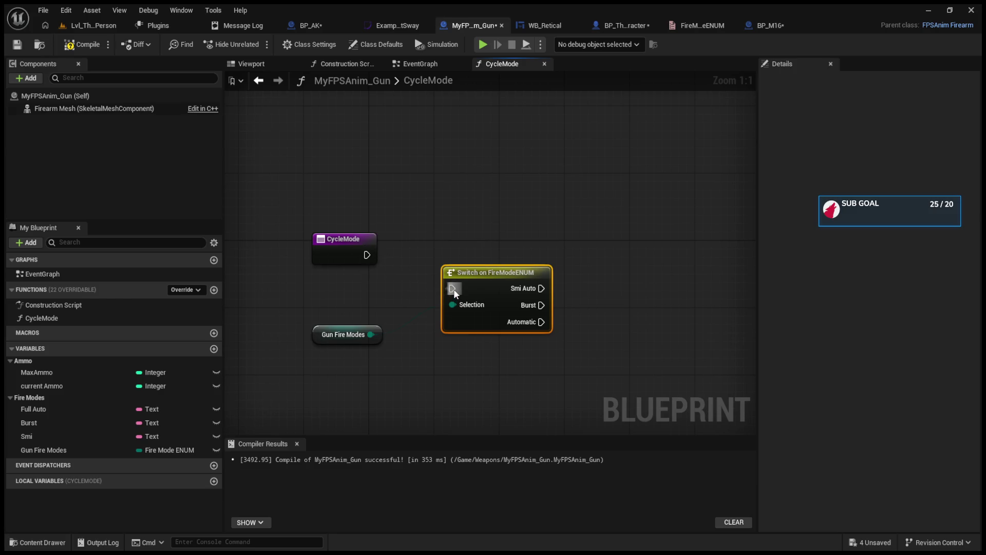
drag(366, 254, 460, 289)
key(q)
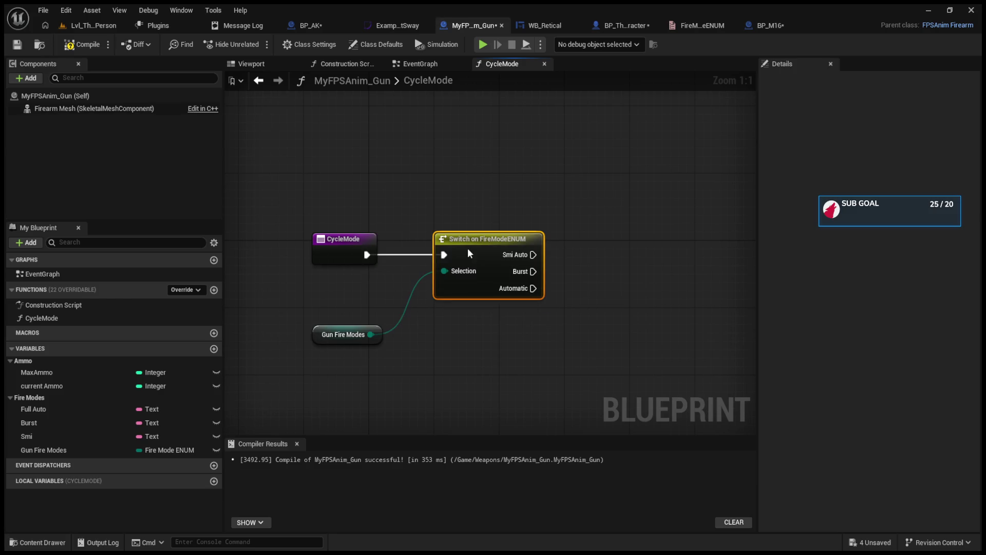
click(82, 44)
click(410, 63)
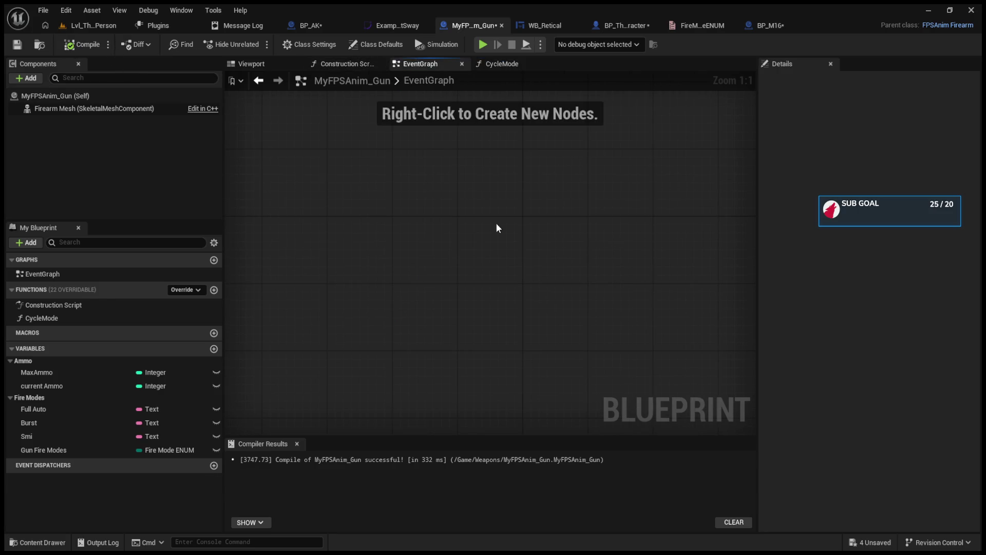
click(461, 64)
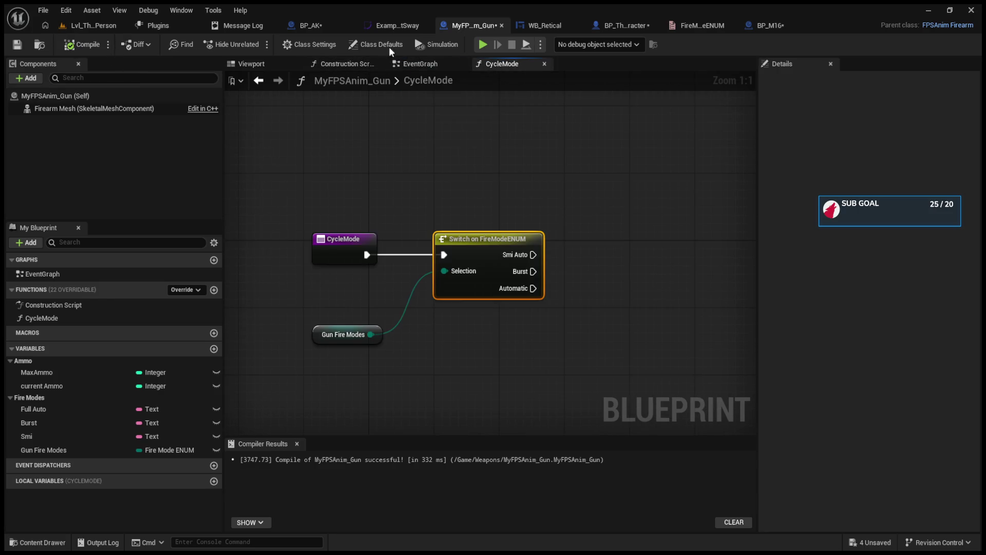
click(760, 25)
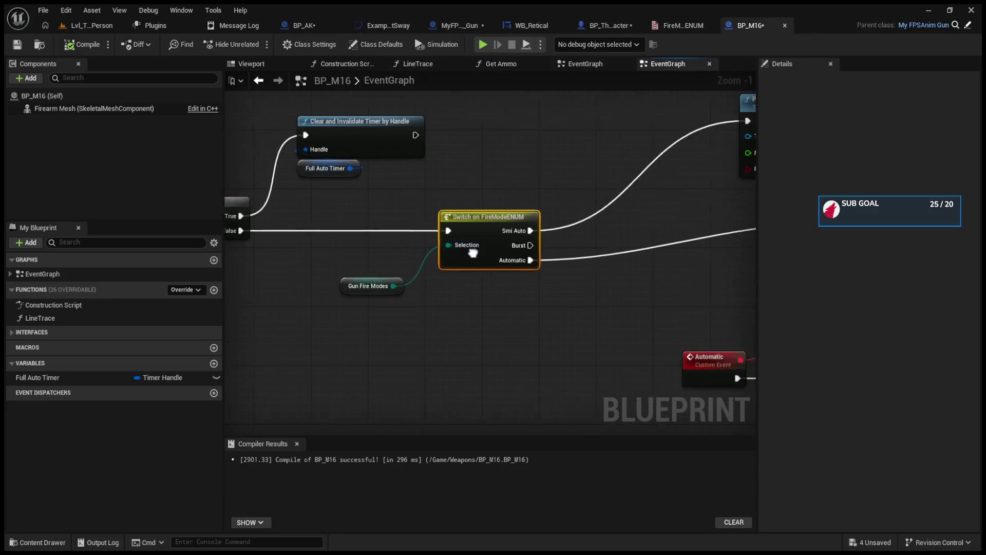
Step: Replace BP_M16's switch and Gun Fire Modes nodes with a Cycle Mode call wired from Branch False
key(Delete)
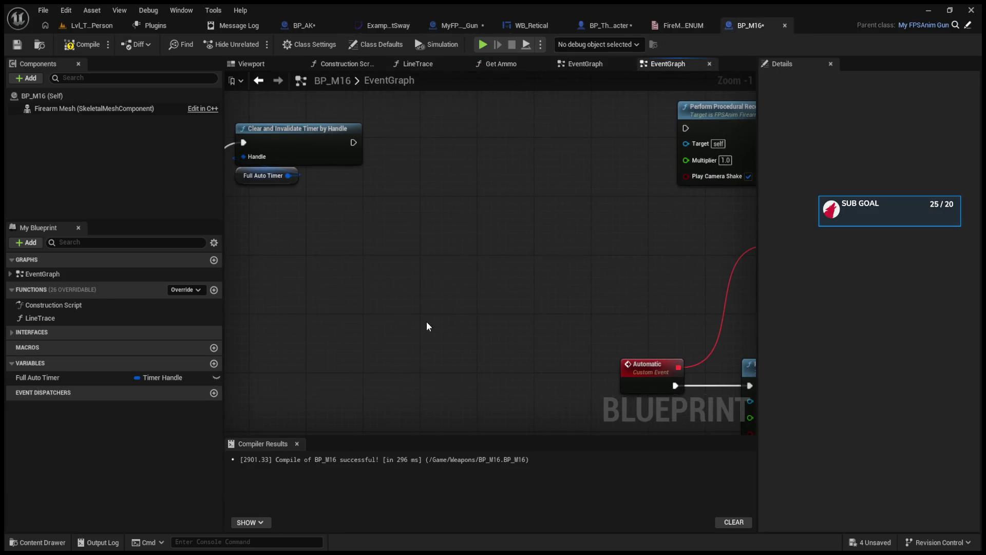
key(ctrl+v)
mouse_move(322, 204)
mouse_down()
mouse_move(395, 249)
mouse_move(371, 256)
mouse_up()
drag(576, 299, 583, 277)
drag(381, 257, 552, 294)
drag(636, 281, 383, 267)
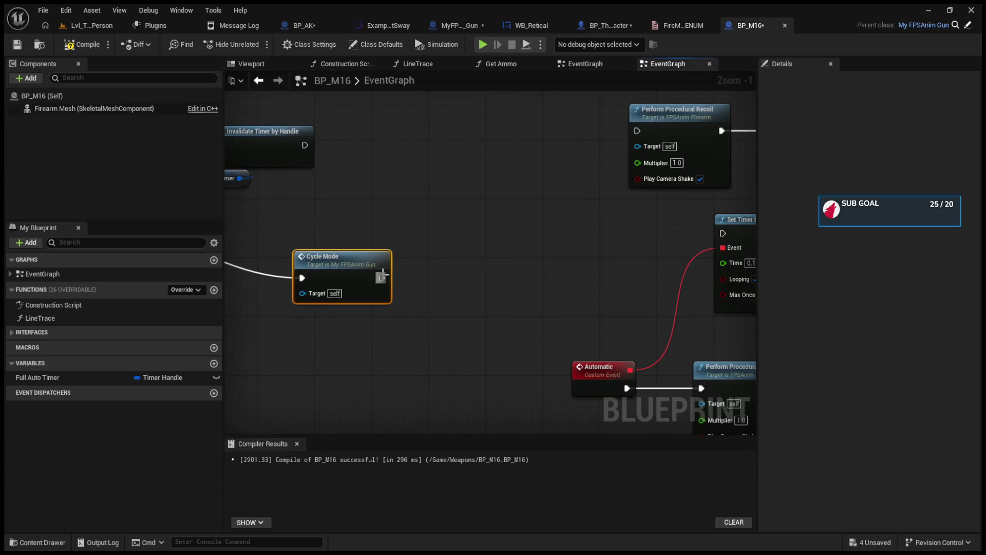
Step: Flip through the open asset tabs and settle back on MyFPSAnim_Gun's CycleMode function
click(683, 25)
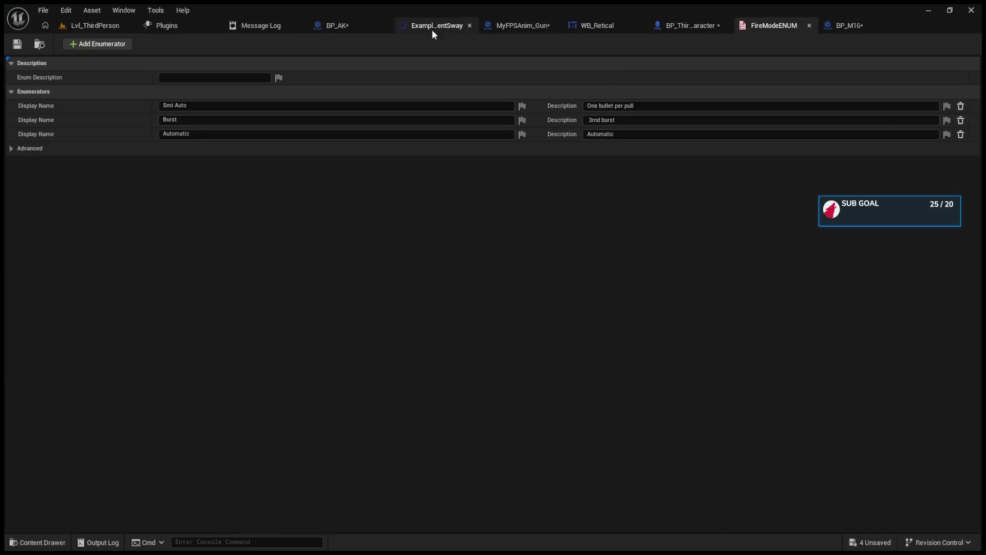
click(574, 26)
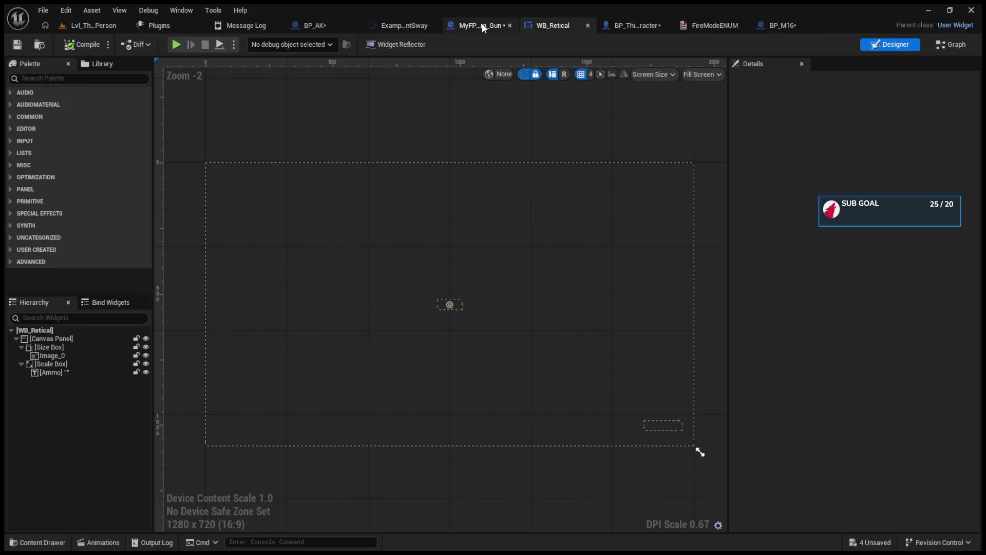
click(480, 26)
click(608, 26)
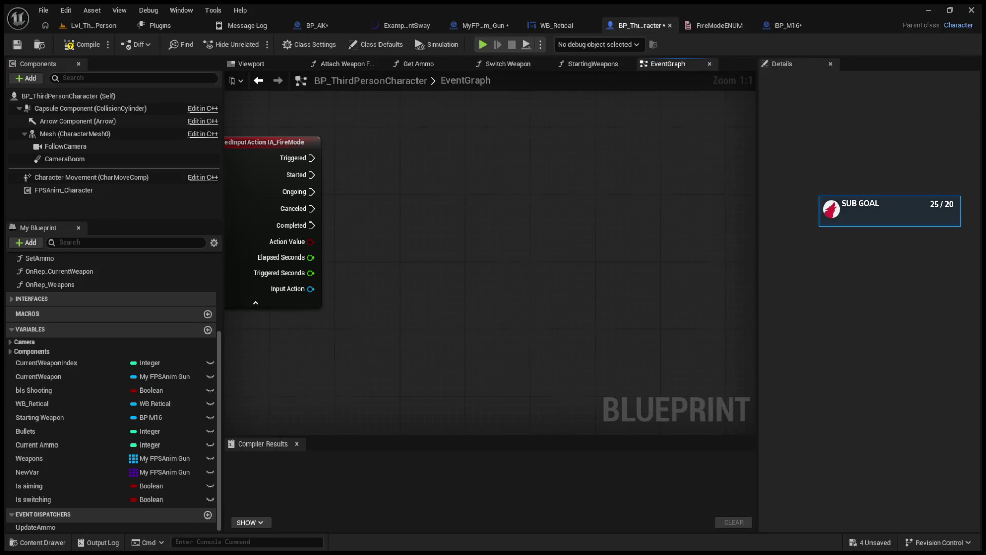
click(326, 30)
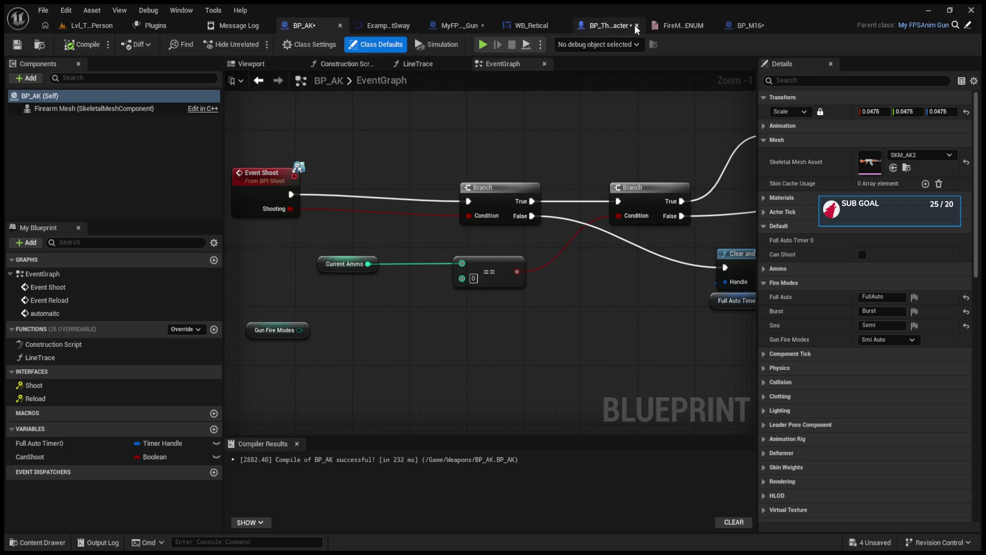
click(738, 27)
click(684, 24)
click(596, 24)
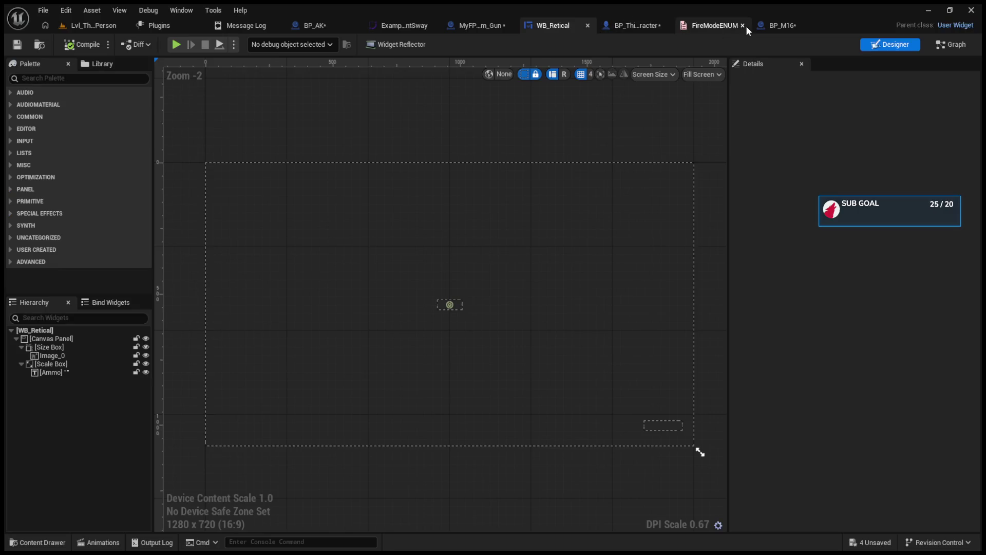
click(763, 27)
click(684, 23)
click(605, 25)
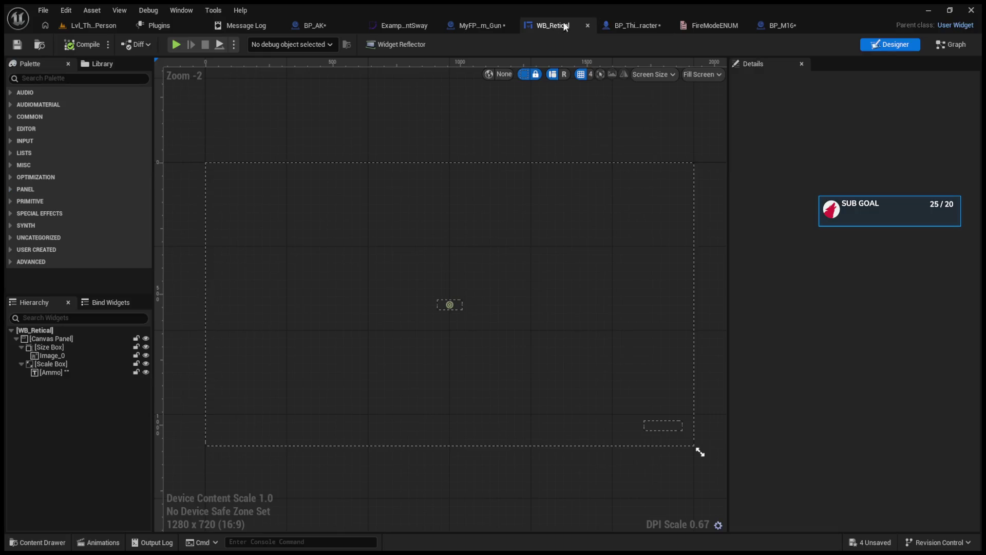
click(461, 25)
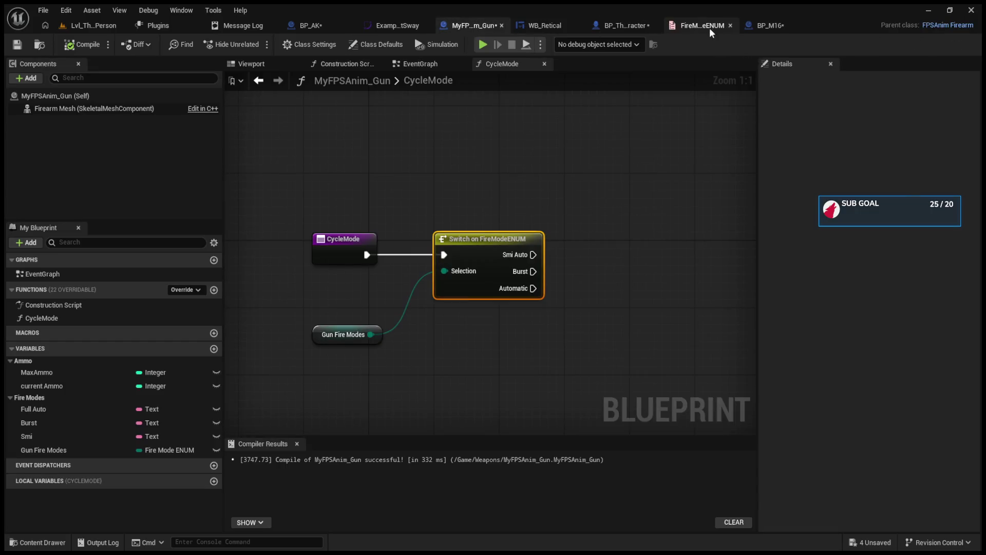
click(575, 197)
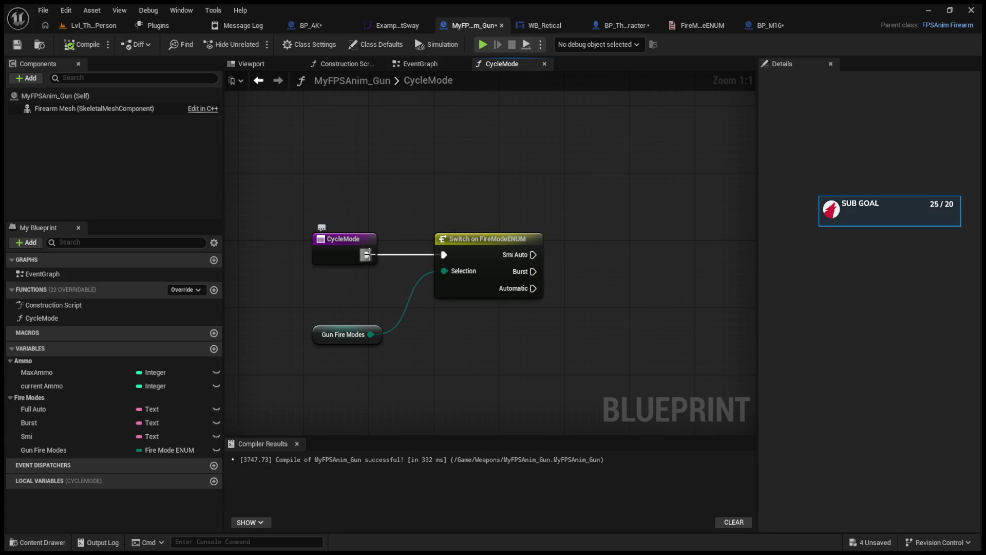
drag(367, 254, 555, 206)
drag(529, 256, 625, 234)
mouse_move(444, 255)
mouse_down()
mouse_move(394, 248)
mouse_move(605, 206)
mouse_up()
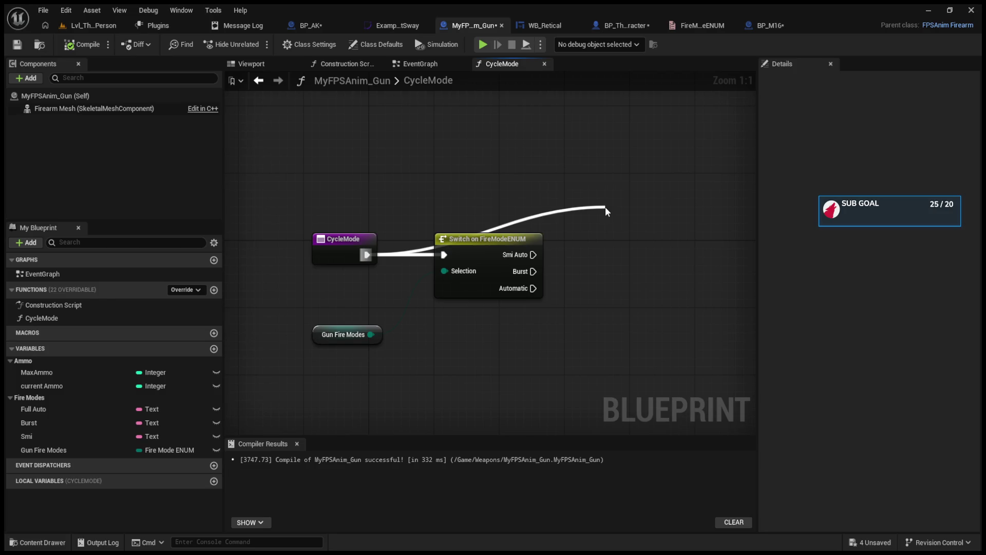
drag(606, 206, 519, 272)
click(320, 331)
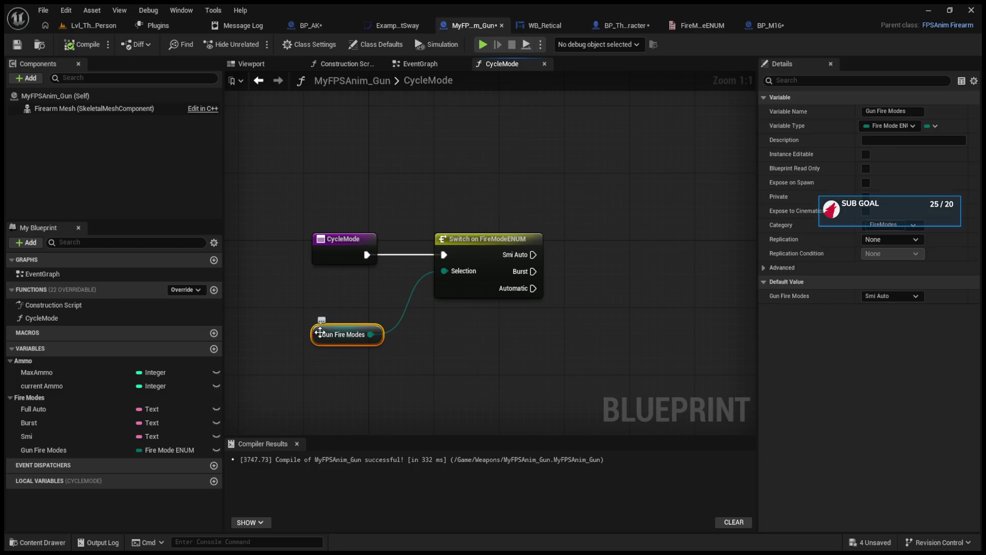
key(ctrl+d)
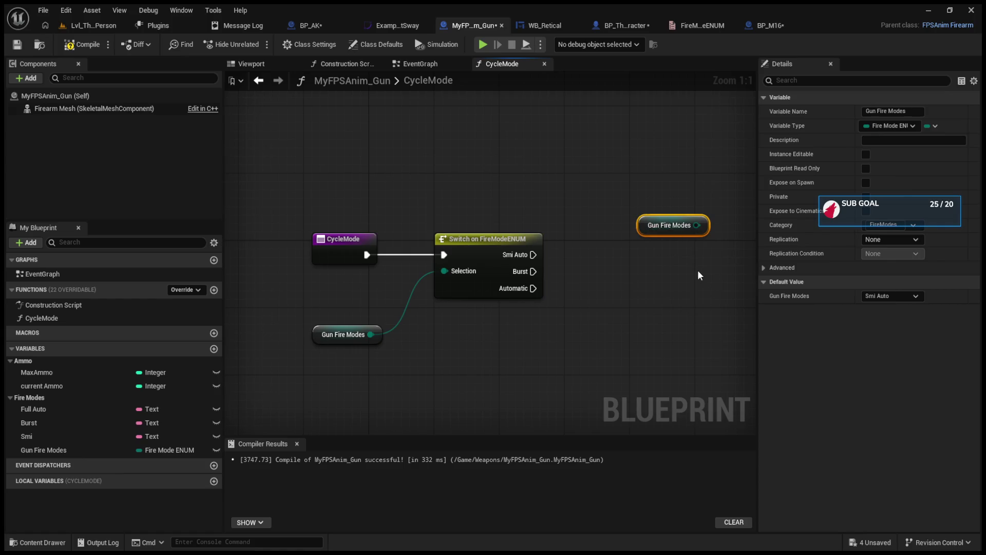
key(Delete)
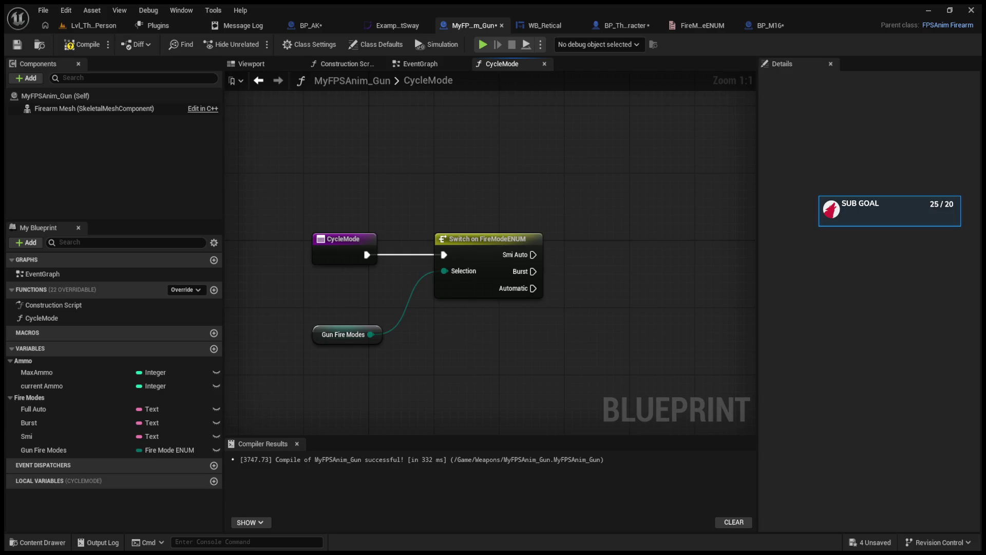
Step: Add SET Gun Fire Modes nodes on the Smi Auto and Burst outputs, the second set to Burst
click(71, 450)
drag(621, 257, 597, 226)
mouse_move(534, 255)
mouse_down()
mouse_move(575, 245)
mouse_move(573, 272)
mouse_move(560, 250)
mouse_move(608, 238)
mouse_up()
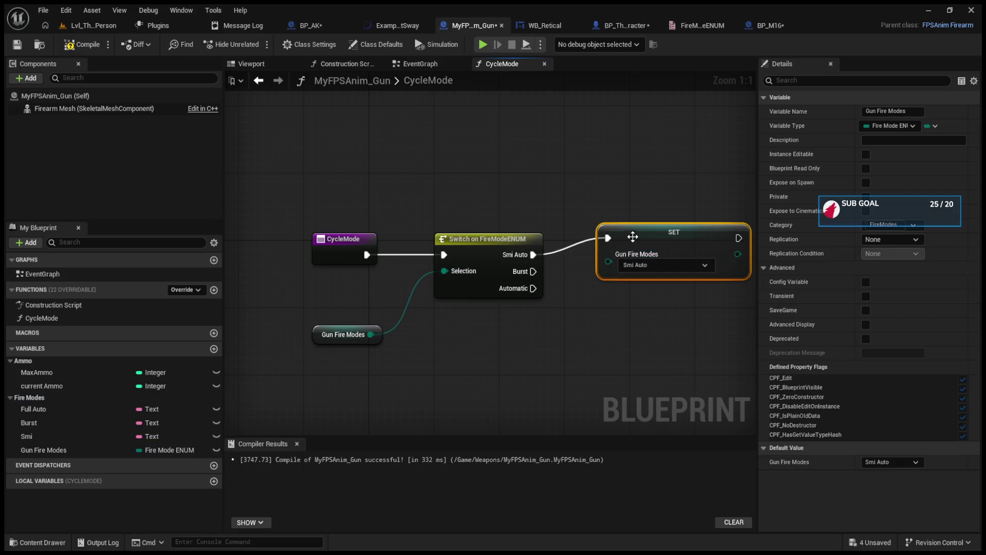
key(ctrl+c)
key(ctrl+v)
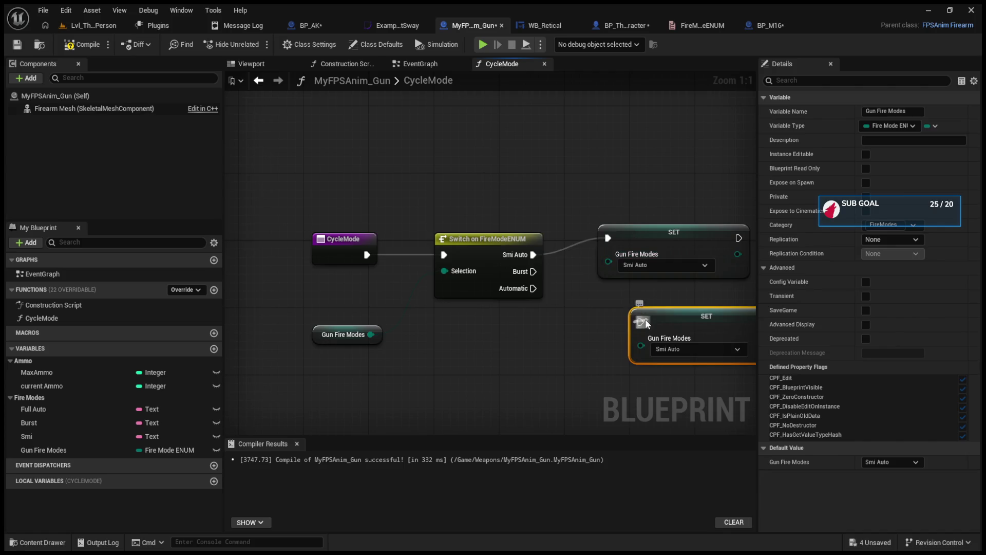
mouse_move(636, 306)
mouse_down()
mouse_move(537, 272)
mouse_move(640, 322)
mouse_move(646, 288)
mouse_up()
click(666, 350)
click(674, 364)
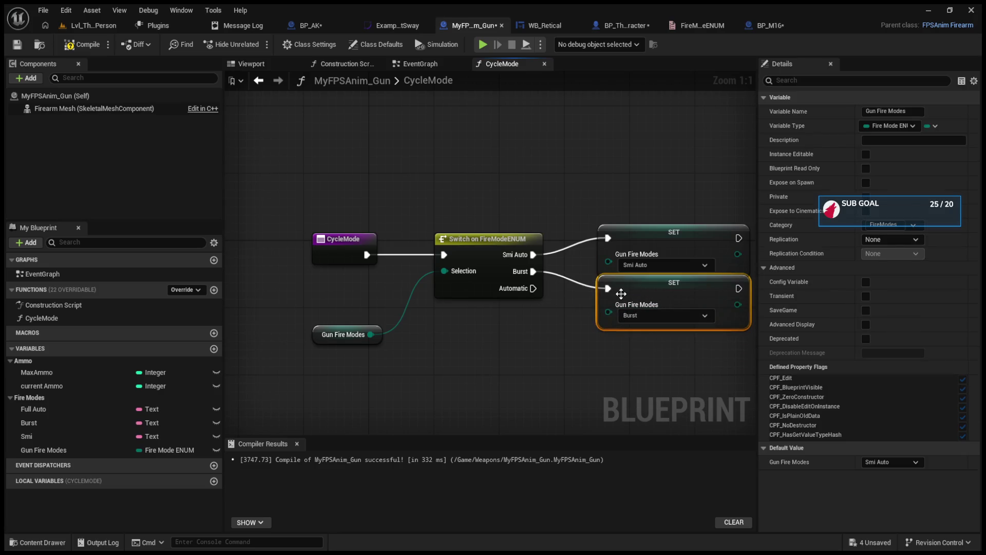
Step: Add a third SET node on the Automatic output set to Automatic, then return to Lvl_ThirdPerson
key(ctrl+c)
key(ctrl+v)
drag(667, 368, 618, 334)
drag(533, 288, 637, 364)
click(548, 319)
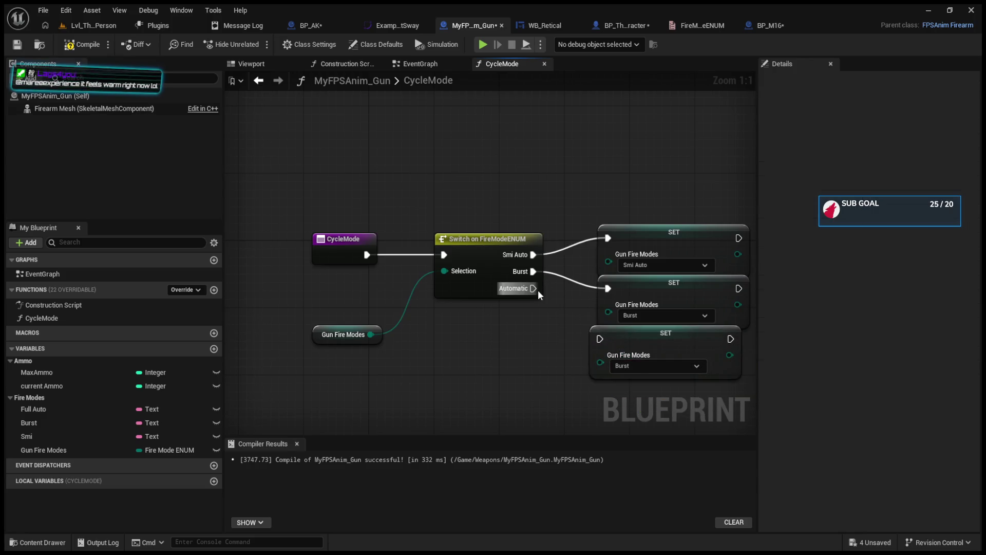
click(637, 366)
click(643, 400)
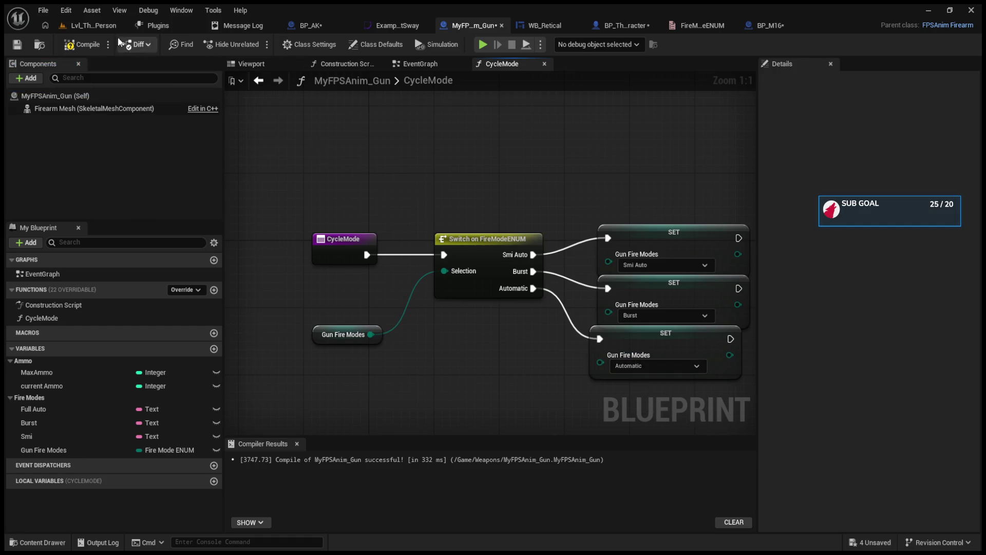
click(87, 21)
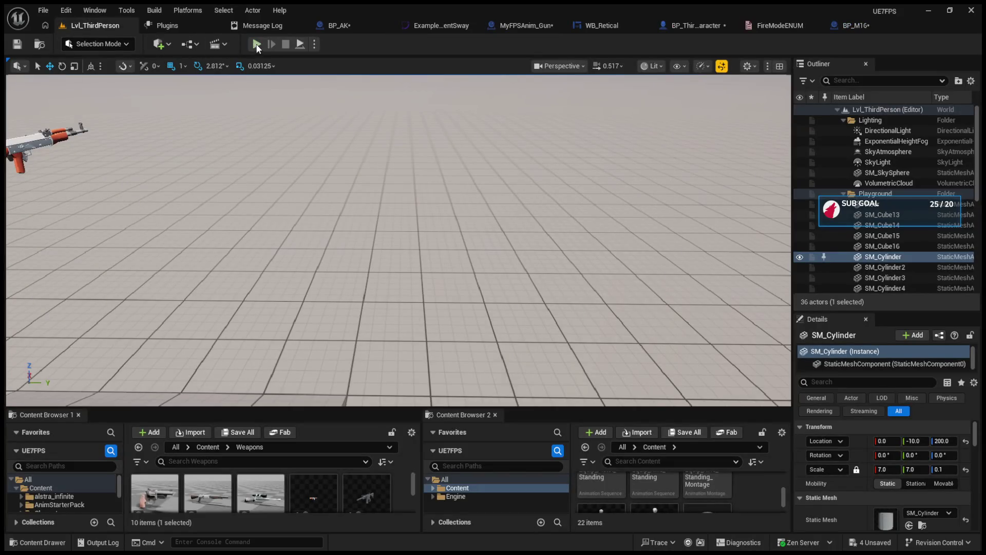
Step: Delete the old Cycle Mode call from BP_M16's event graph
click(780, 25)
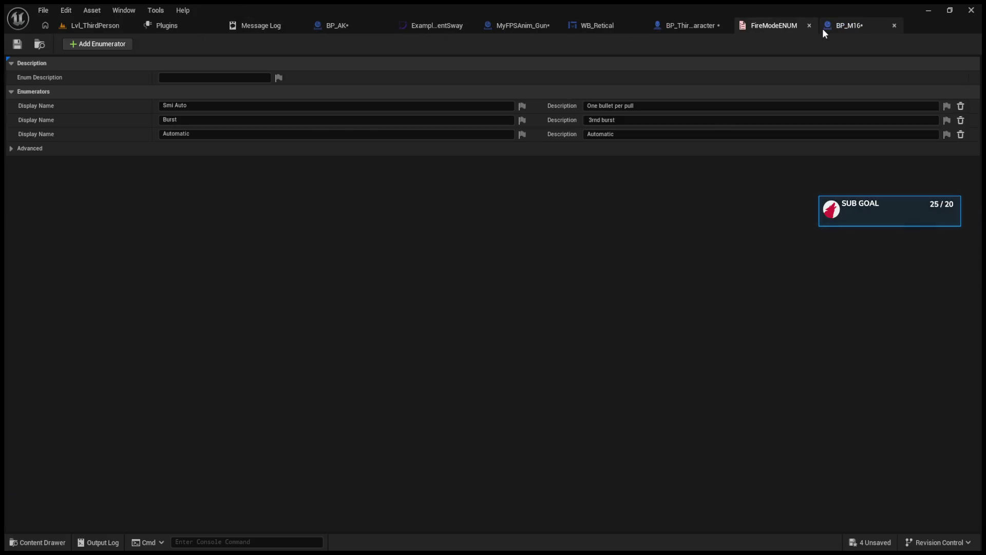
click(837, 26)
drag(490, 291, 679, 283)
key(Delete)
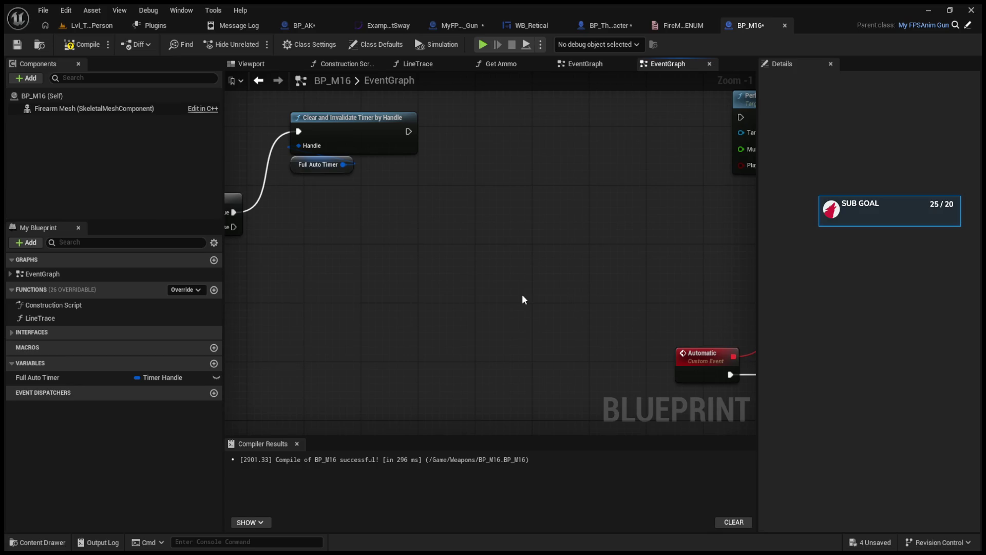
mouse_move(345, 256)
mouse_down()
mouse_move(522, 277)
mouse_move(482, 260)
mouse_up()
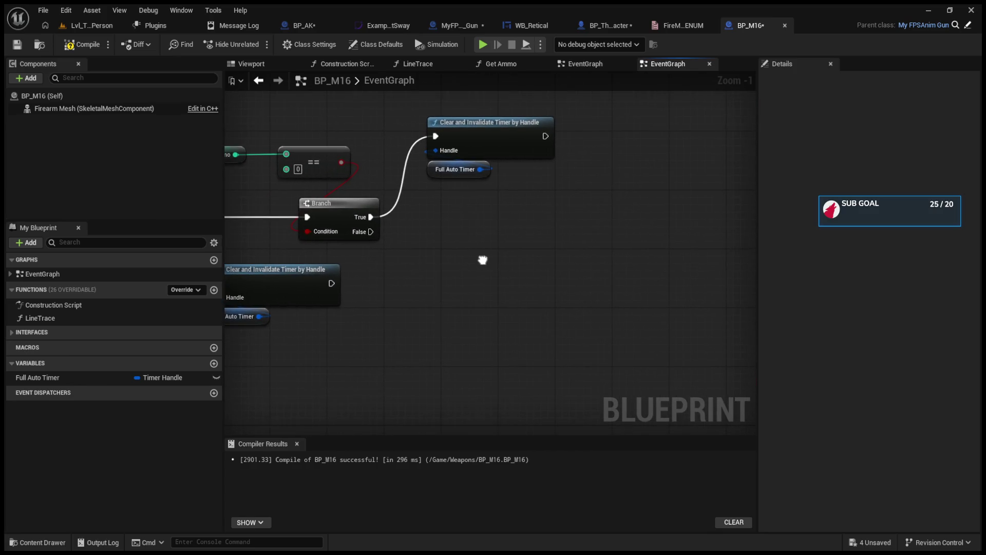
Step: Paste Cycle Mode, wire the Branch False output into it, and start a play test
click(589, 27)
click(775, 23)
key(ctrl+v)
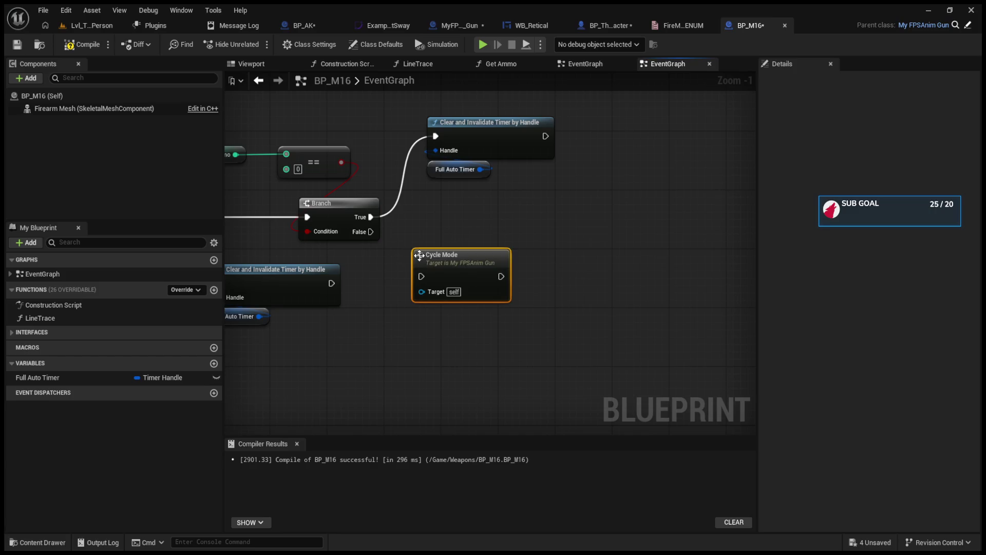
mouse_move(370, 232)
mouse_down()
mouse_move(443, 287)
mouse_move(494, 291)
mouse_move(606, 229)
mouse_move(574, 213)
mouse_move(506, 211)
mouse_move(710, 147)
mouse_up()
scroll(503, 271, down, 2)
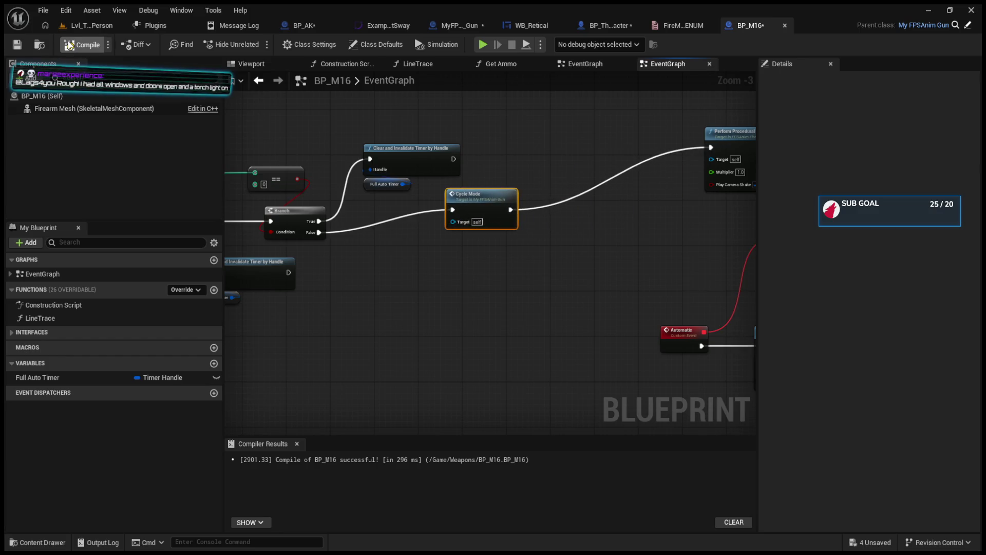
click(81, 26)
key(alt+p)
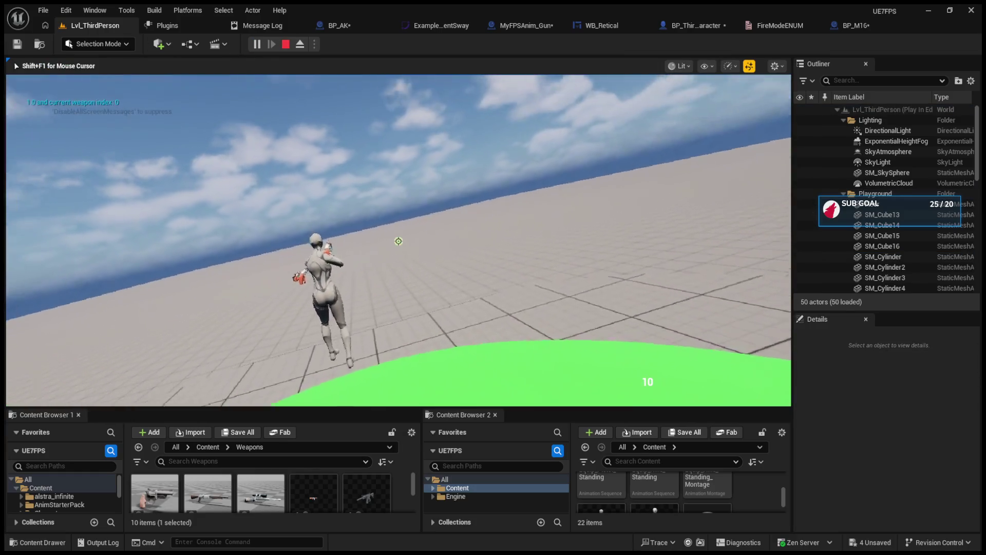
click(398, 240)
click(399, 241)
click(399, 240)
click(398, 241)
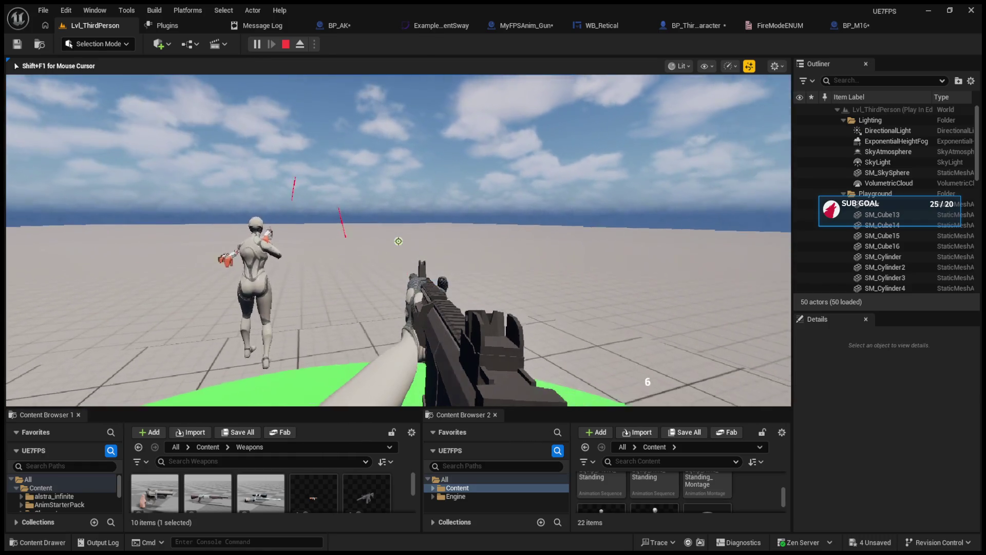
click(398, 241)
click(399, 241)
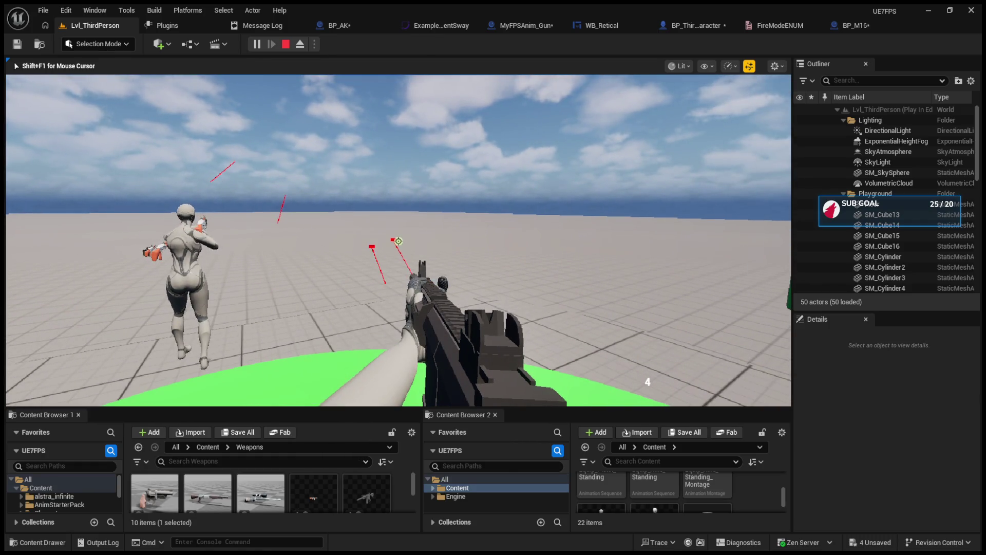
key(Escape)
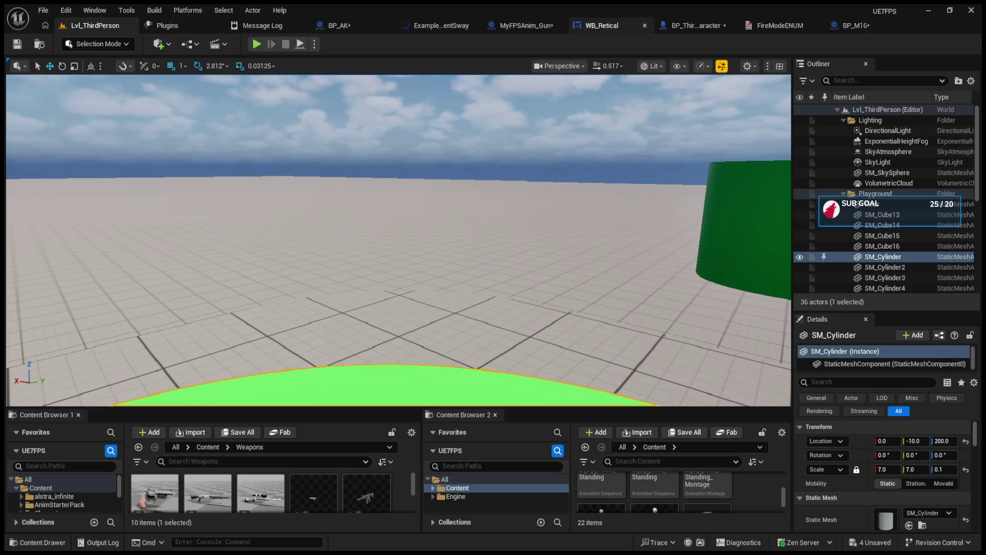
click(855, 25)
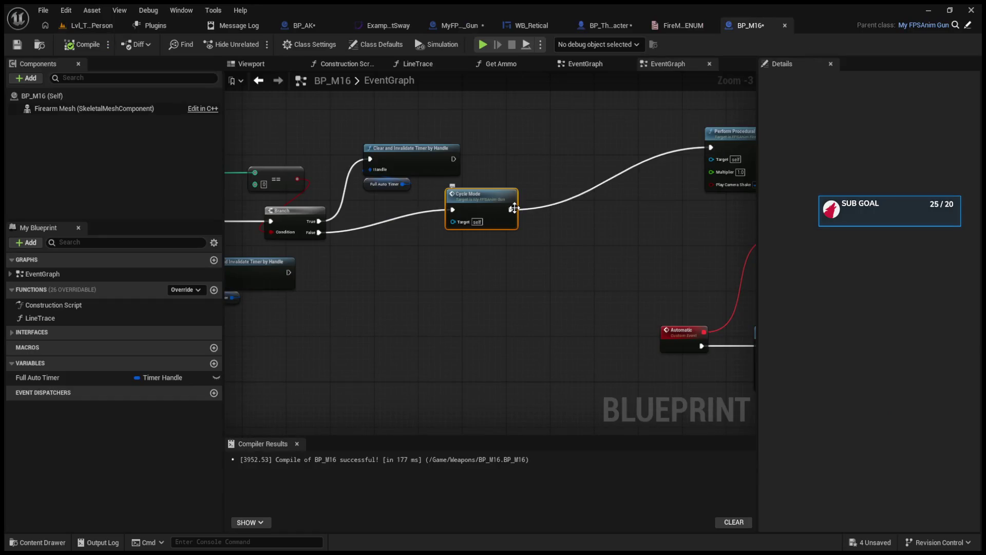
Step: Open CycleMode from BP_M16, align the Smi Auto, Burst and Automatic SET nodes, then open BP_ThirdPersonCharacter
double_click(498, 213)
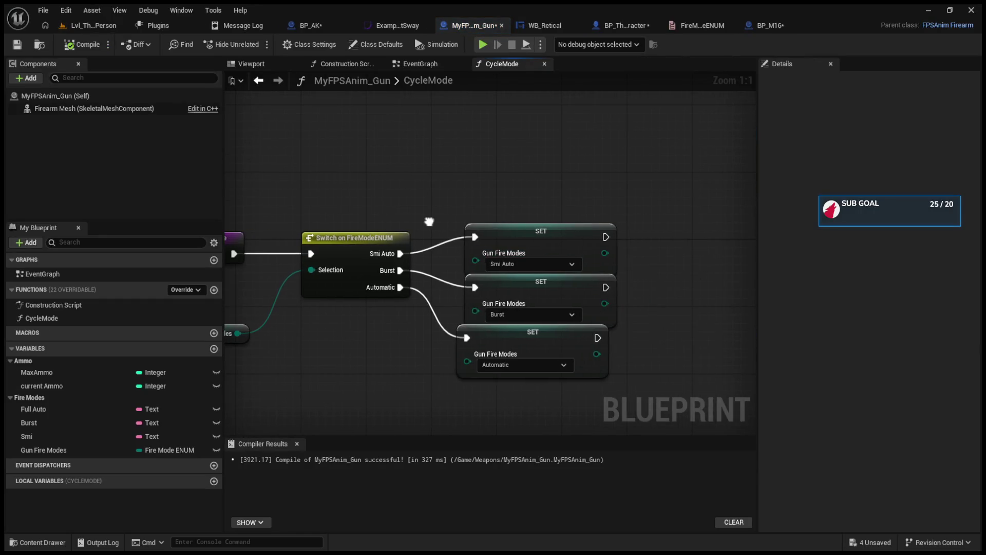
drag(400, 253, 668, 250)
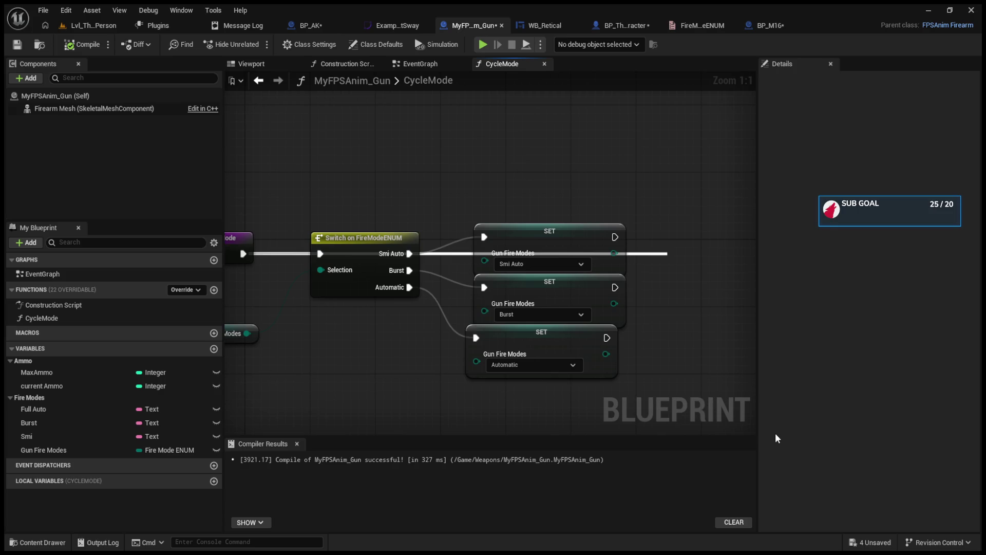
drag(701, 253, 684, 220)
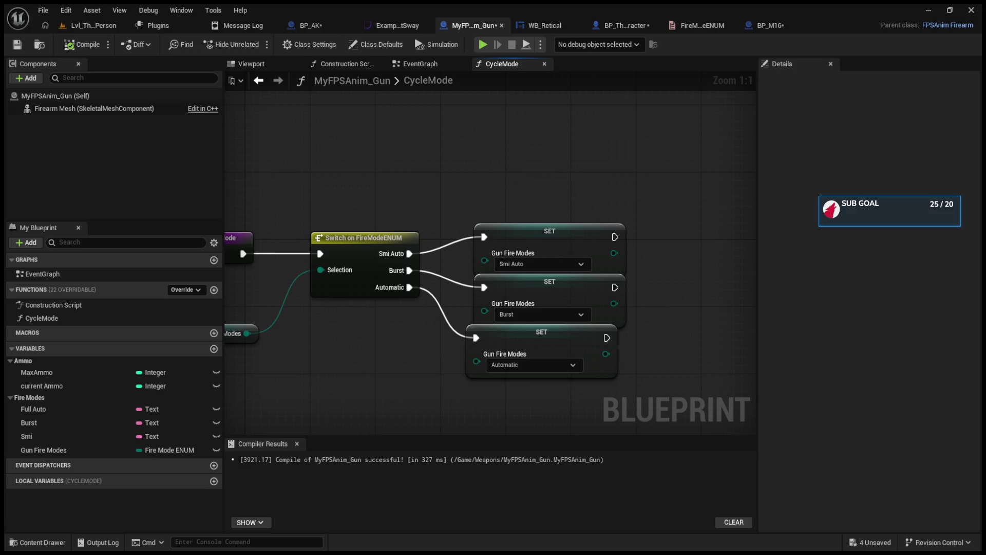
drag(544, 240, 535, 231)
mouse_move(544, 278)
mouse_down()
mouse_move(521, 275)
mouse_move(536, 280)
mouse_up()
drag(520, 334, 523, 346)
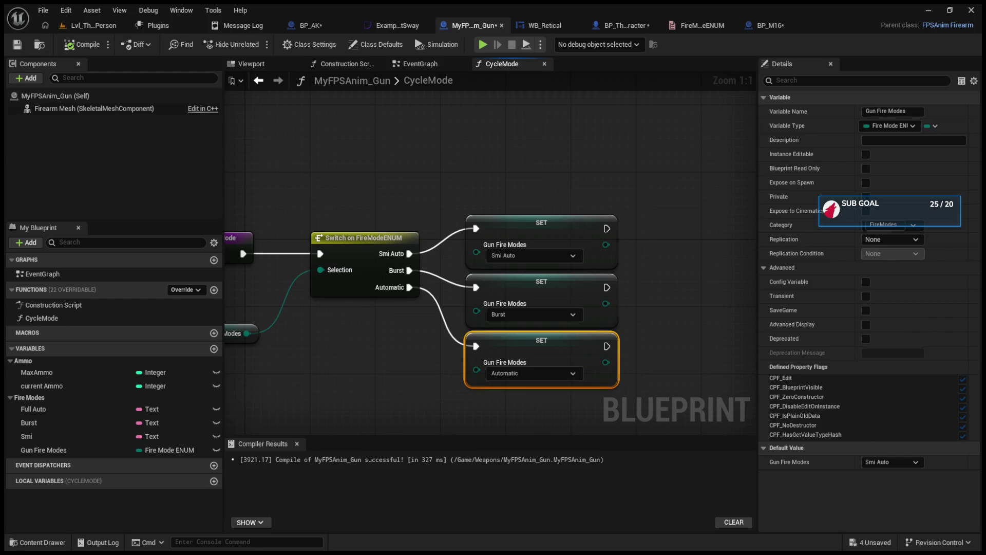
click(679, 146)
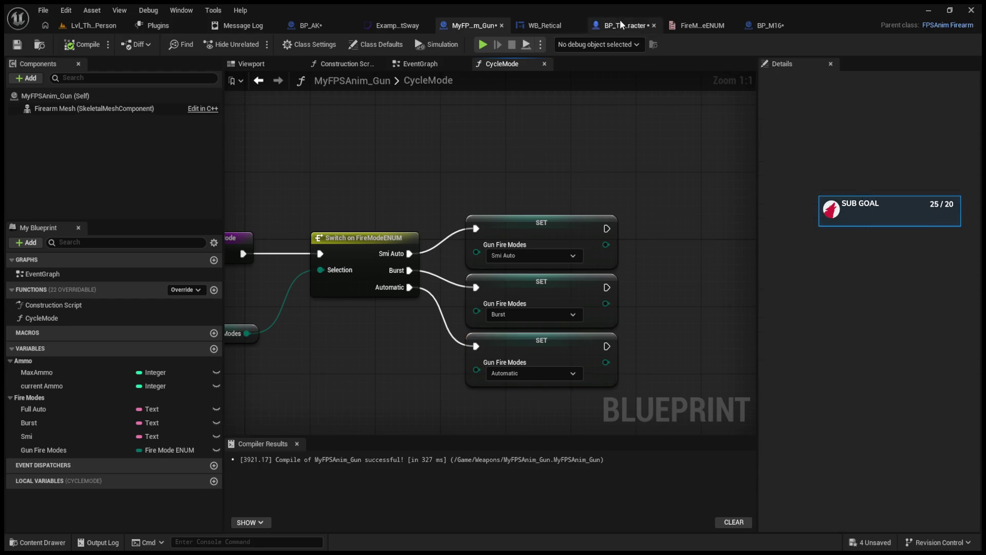
click(598, 20)
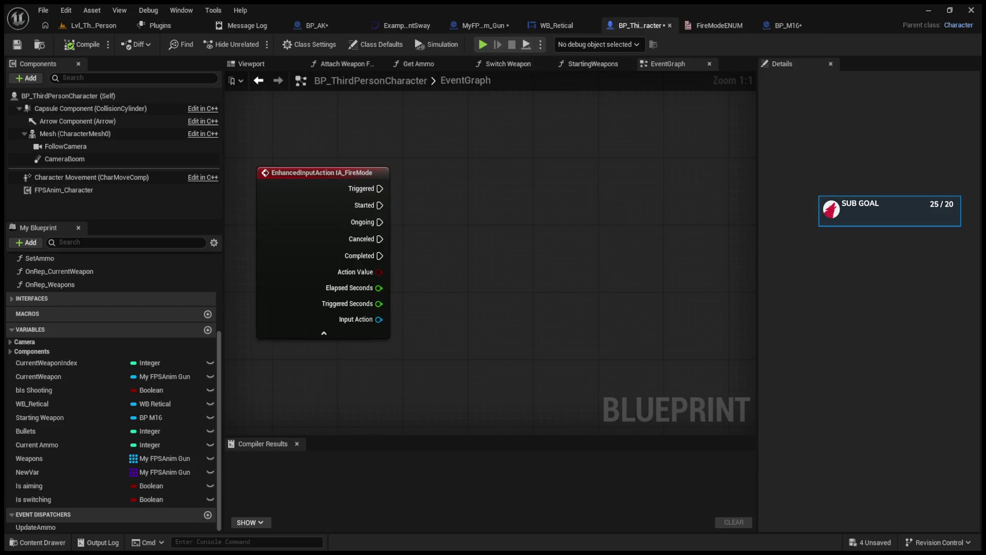
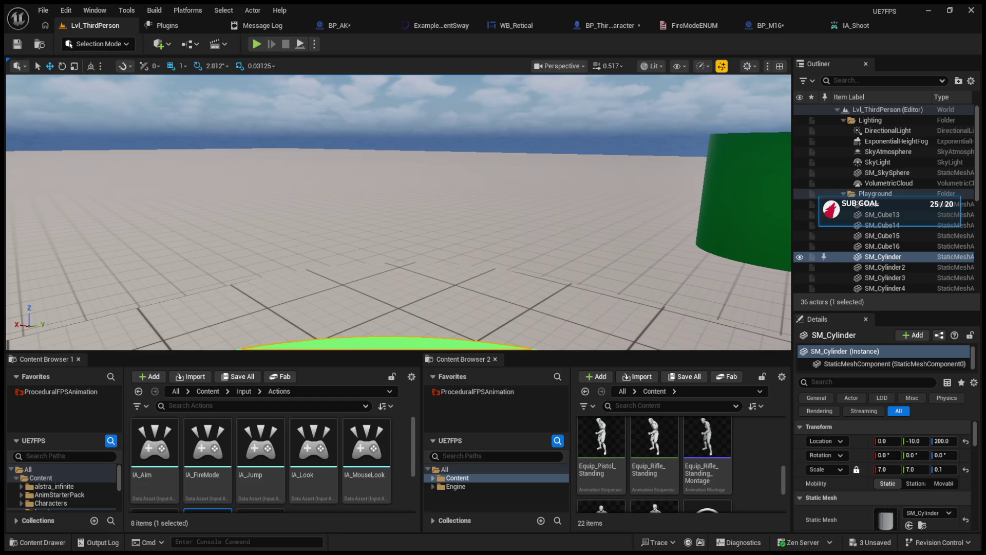
Step: Open BP_ThirdPersonCharacter's event graph and expand all pins on the IA_Aim event
click(606, 25)
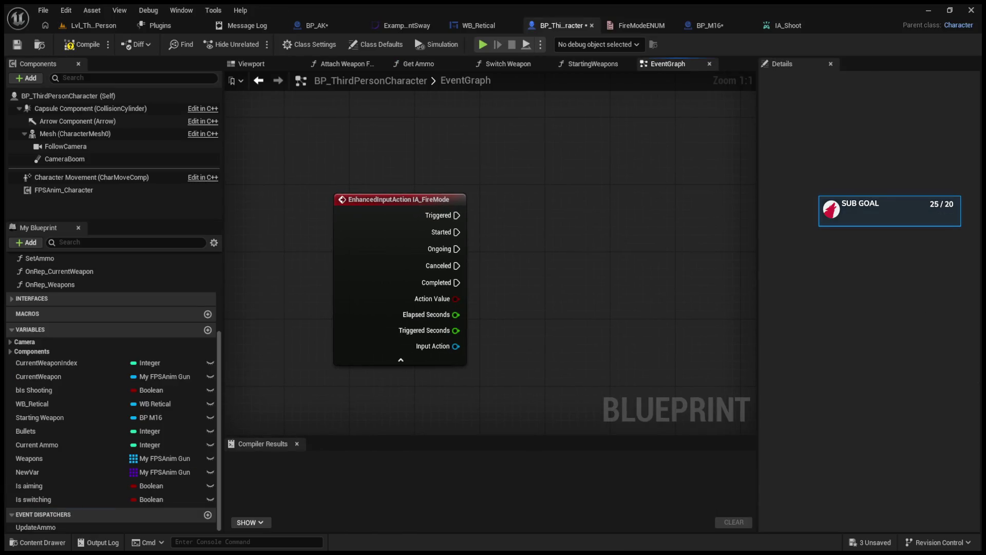
scroll(514, 257, down, 4)
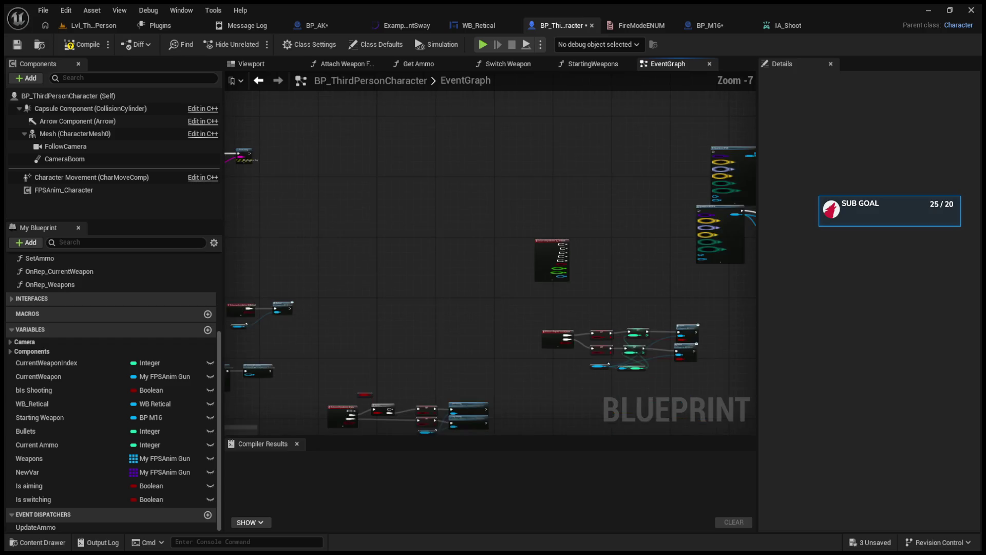
scroll(586, 306, down, 4)
drag(577, 282, 562, 399)
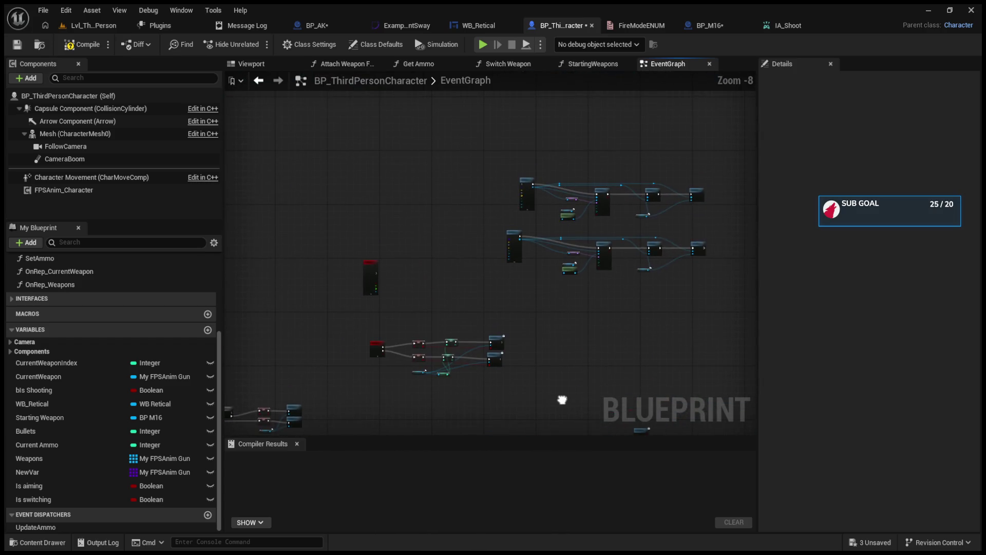
scroll(404, 282, up, 5)
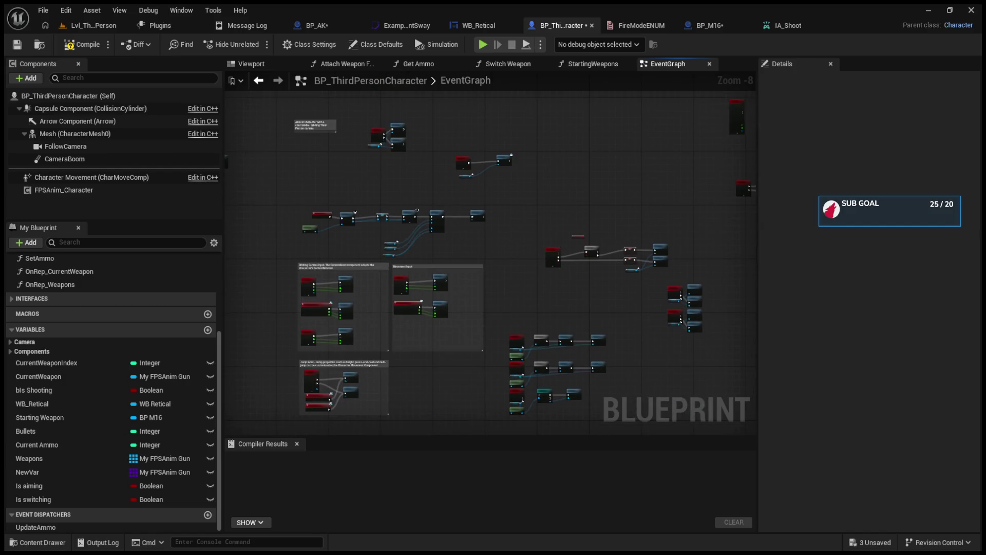
scroll(404, 282, up, 1)
drag(404, 281, 565, 332)
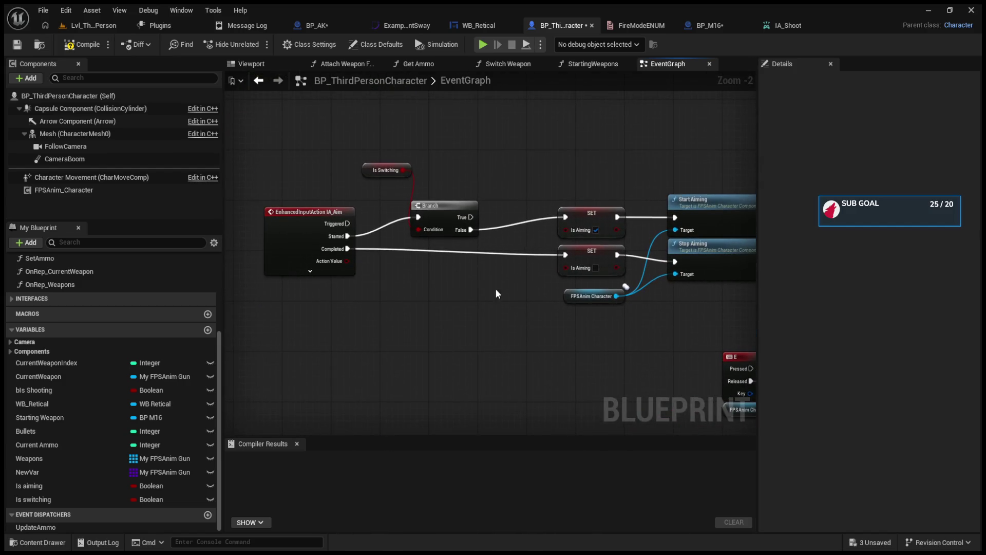
click(310, 271)
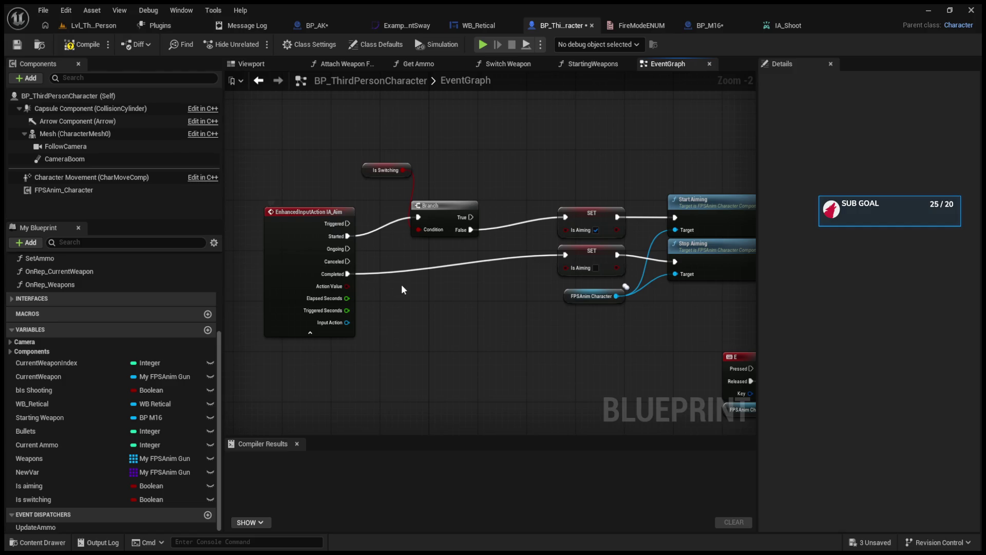
Step: Expand all pins on the IA_Shoot event, which drives Is Shooting, Current Ammo and Shoot
mouse_move(548, 183)
mouse_down()
mouse_move(720, 304)
mouse_move(721, 319)
mouse_up()
click(611, 326)
scroll(612, 325, down, 2)
mouse_move(611, 325)
mouse_down()
mouse_move(425, 379)
mouse_move(600, 284)
mouse_move(397, 282)
mouse_up()
scroll(600, 284, up, 2)
click(290, 278)
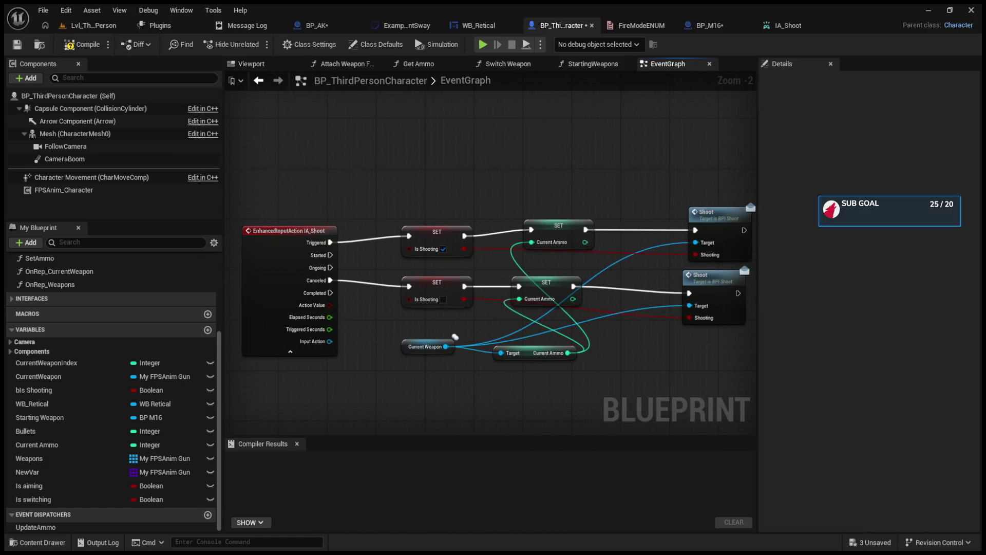
Step: Wire both Is Shooting SET nodes straight into their Shoot calls
drag(646, 338, 623, 335)
click(550, 232)
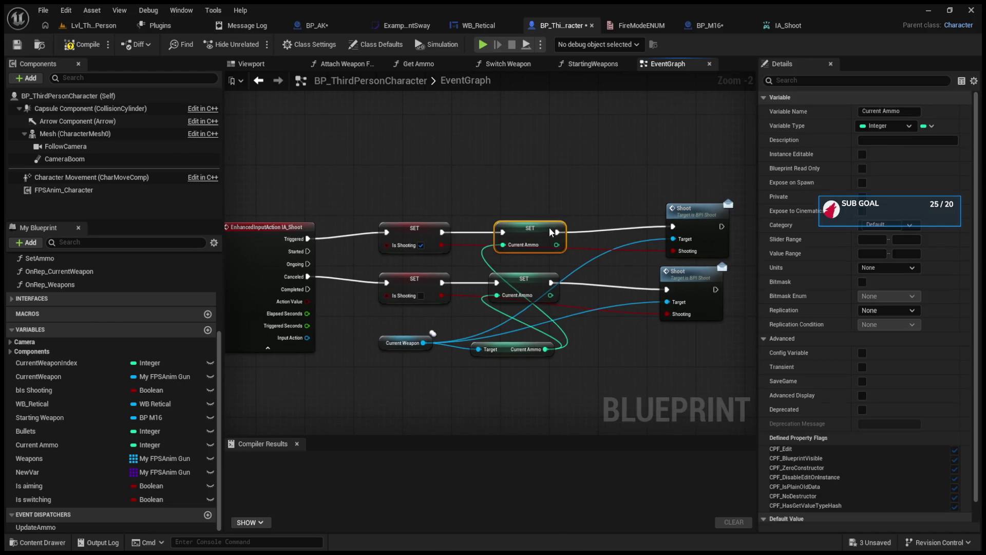
drag(442, 232, 672, 226)
drag(442, 283, 666, 289)
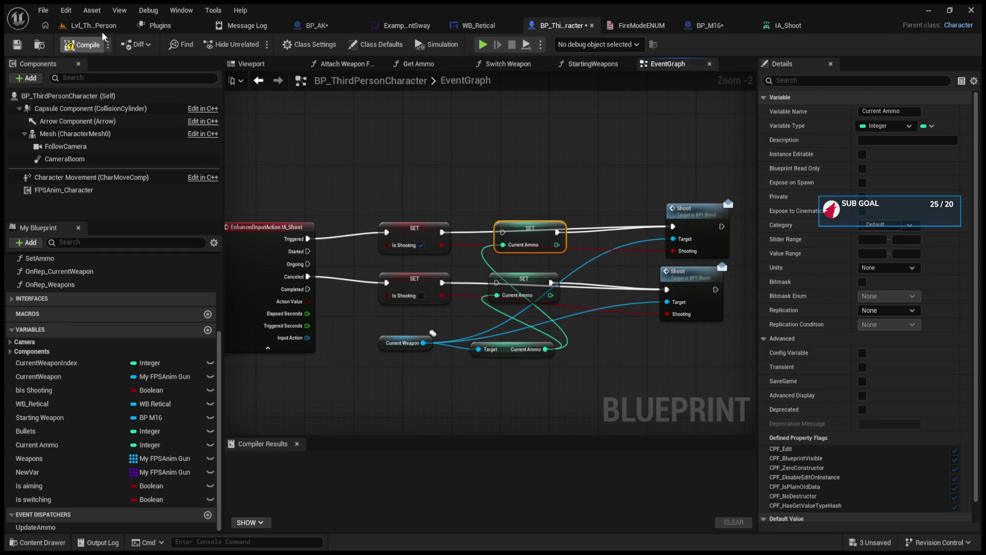
Step: Compile, fire the rifle in a play test to check ammo, then inspect IA_Shoot's settings
click(102, 30)
click(255, 44)
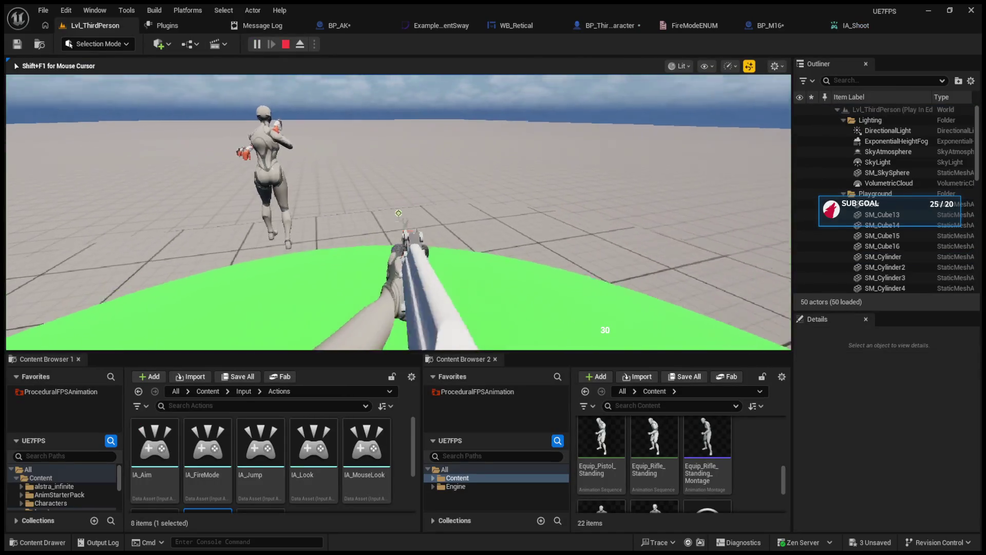
click(399, 213)
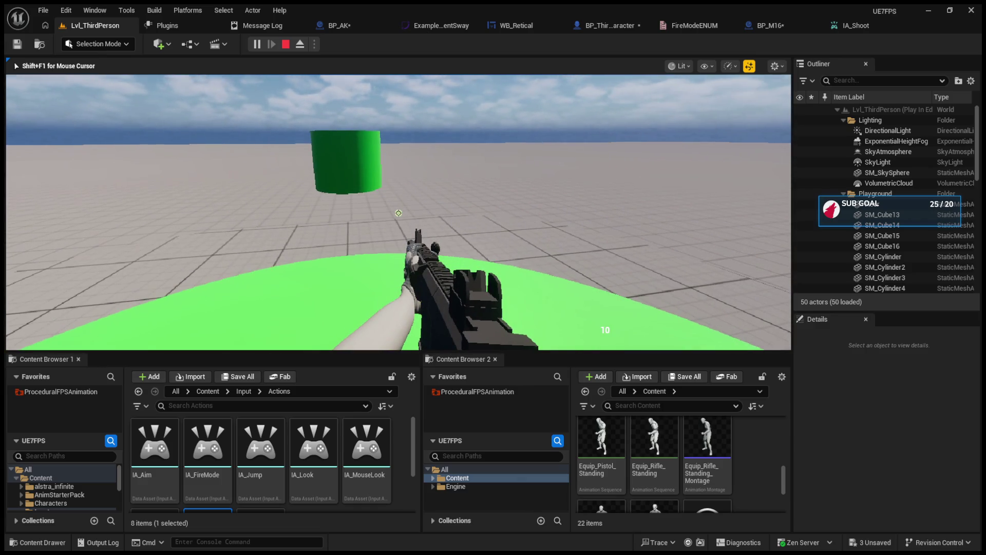
key(Escape)
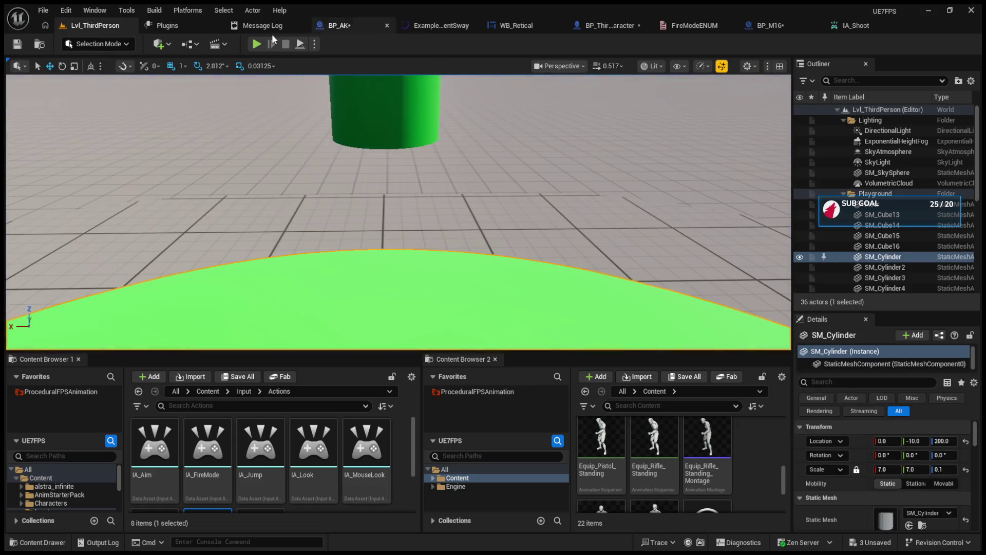
click(838, 26)
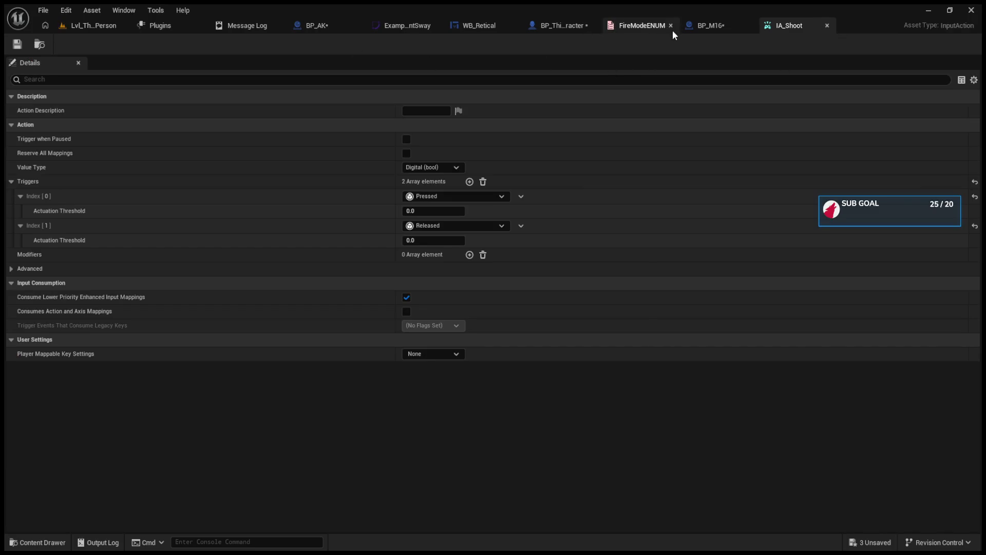
click(562, 25)
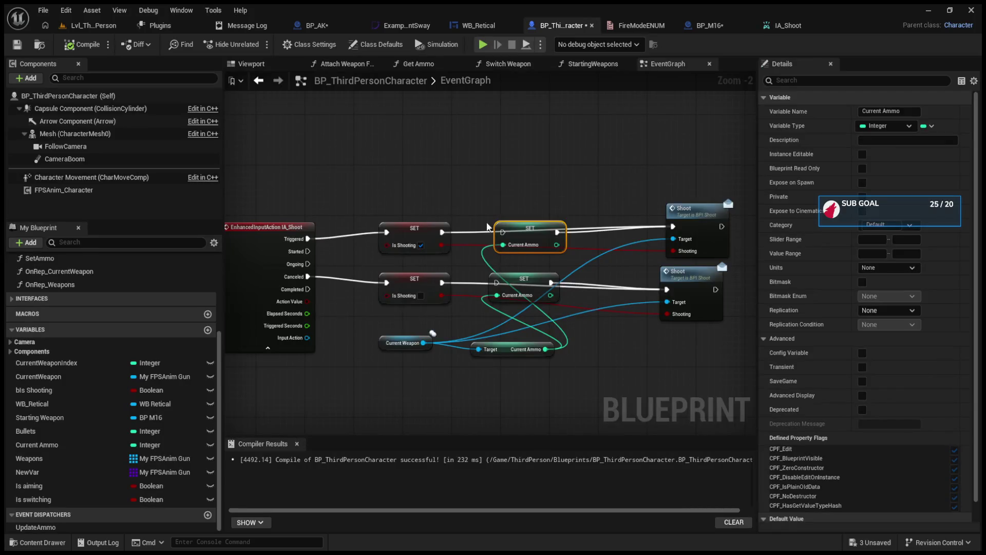
Step: Route the upper Is Shooting SET through Current Ammo, then compile and play-test again
drag(441, 232, 502, 232)
key(alt+p)
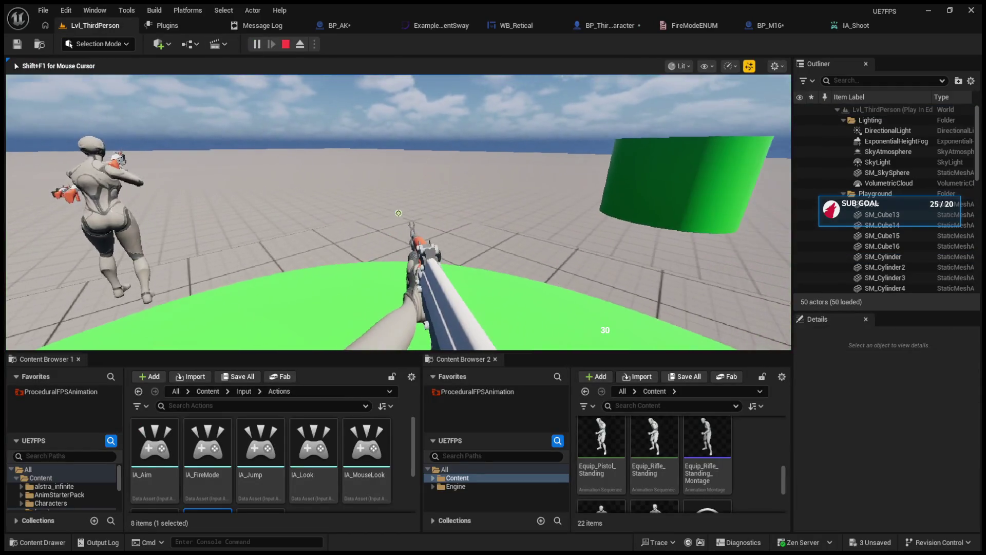
key(Escape)
click(610, 25)
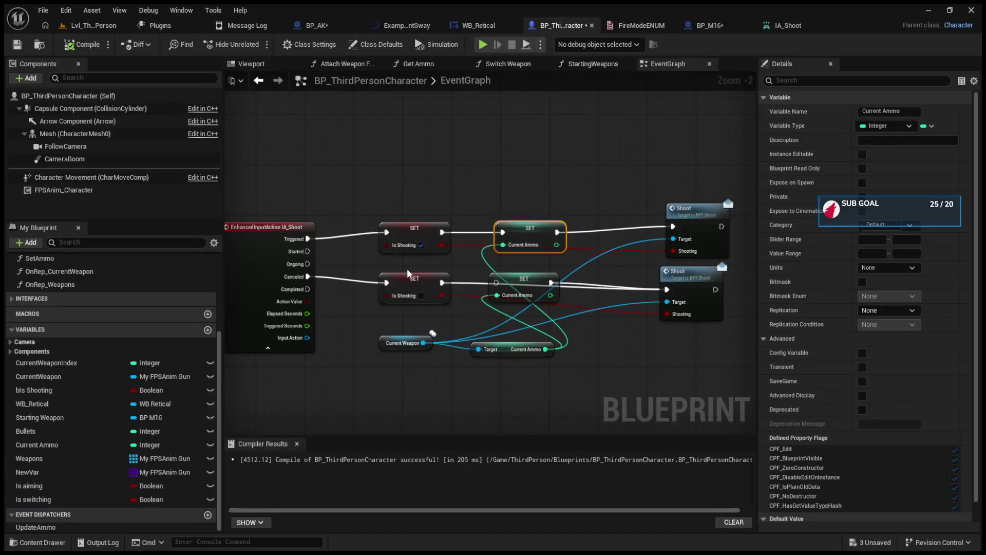
Step: Feed the lower Is Shooting SET into Current Ammo and compile
click(472, 286)
mouse_move(470, 287)
mouse_down()
mouse_move(433, 288)
mouse_move(496, 282)
mouse_up()
click(81, 45)
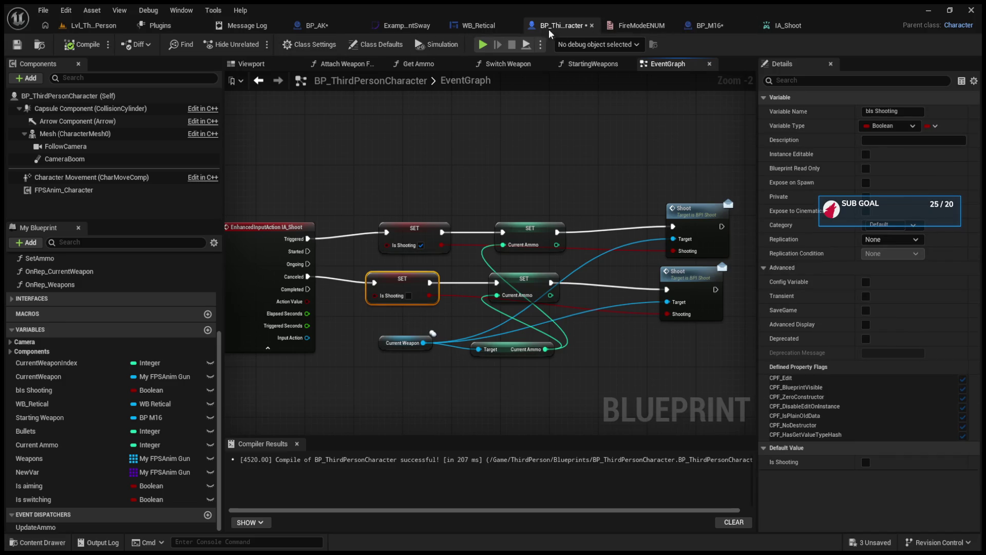
Step: In BP_M16, connect Cycle Mode to Set Timer by Event and compile
click(709, 26)
scroll(630, 254, up, 2)
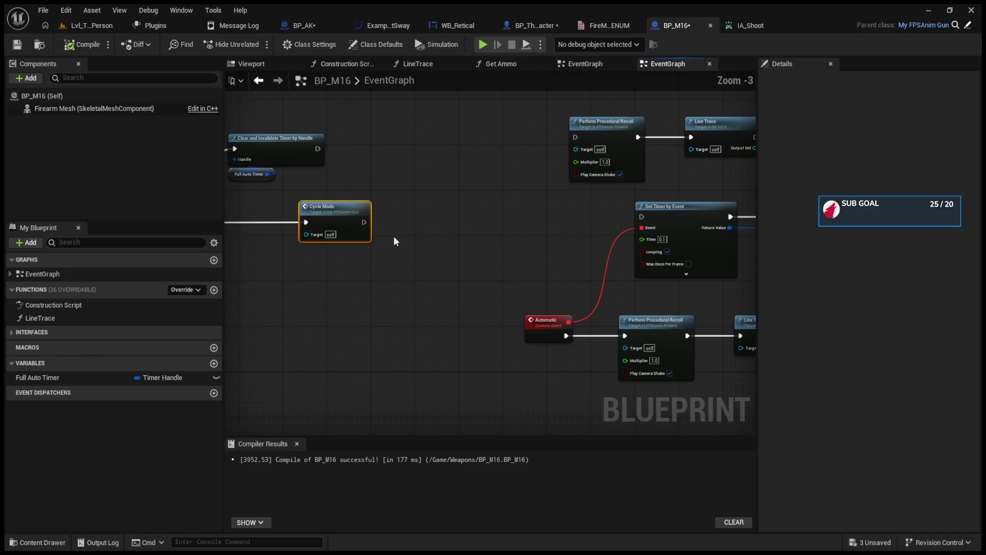
mouse_move(364, 222)
mouse_down()
mouse_move(648, 222)
mouse_move(642, 217)
mouse_up()
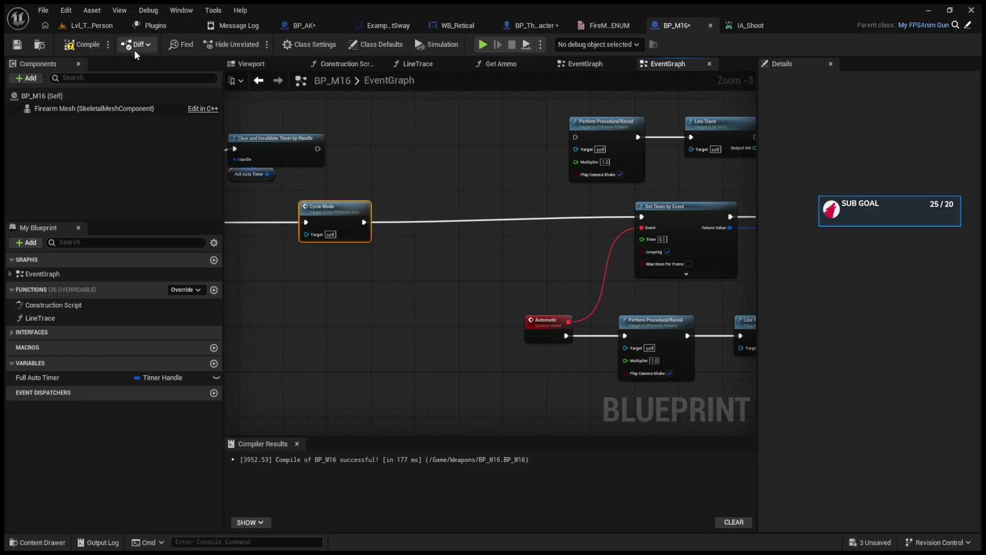
click(82, 44)
Step: Break the old exec links, wire both Is Shooting SETs into Shoot, then compile and play
click(534, 25)
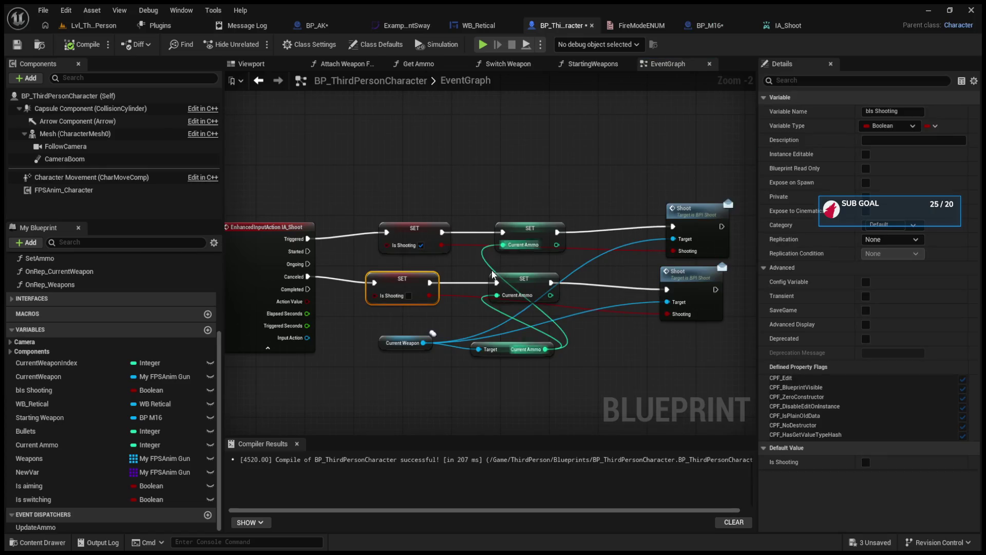
mouse_move(309, 299)
mouse_down()
mouse_move(660, 299)
mouse_move(393, 295)
mouse_move(422, 289)
mouse_up()
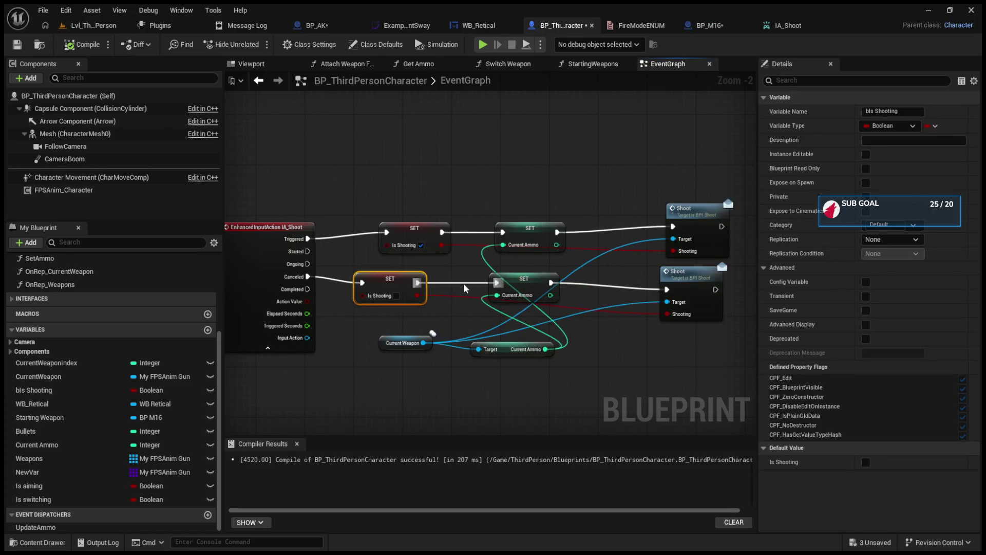
alt+click(551, 282)
alt+click(557, 232)
alt+click(503, 233)
drag(442, 232, 672, 227)
drag(417, 283, 667, 289)
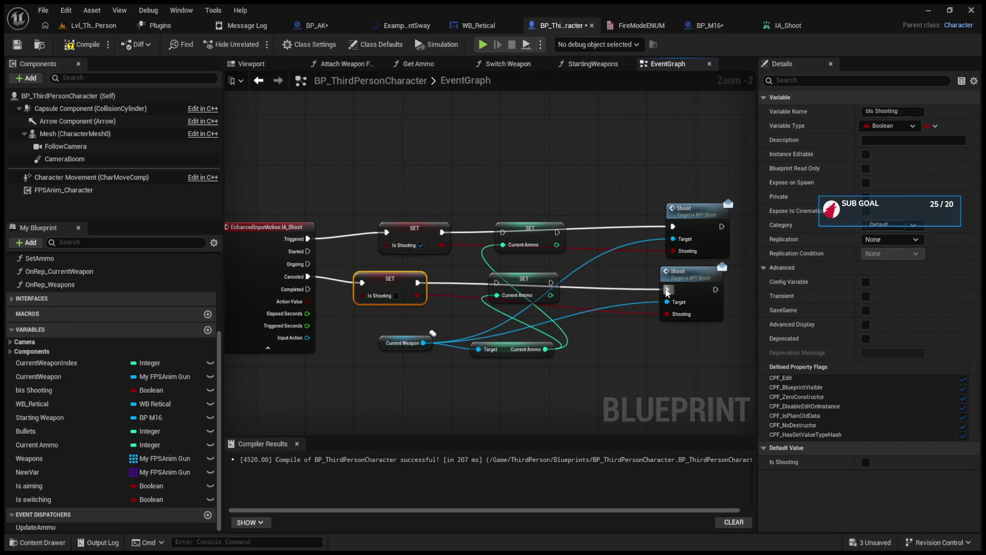
click(89, 46)
click(95, 26)
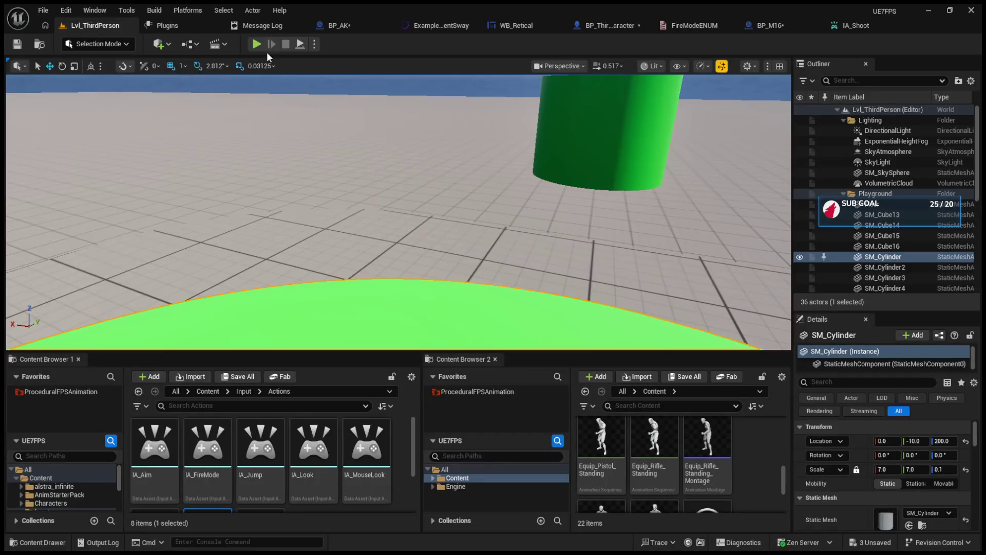
Step: Fire the rifle in the play test to check the ammo count
click(257, 44)
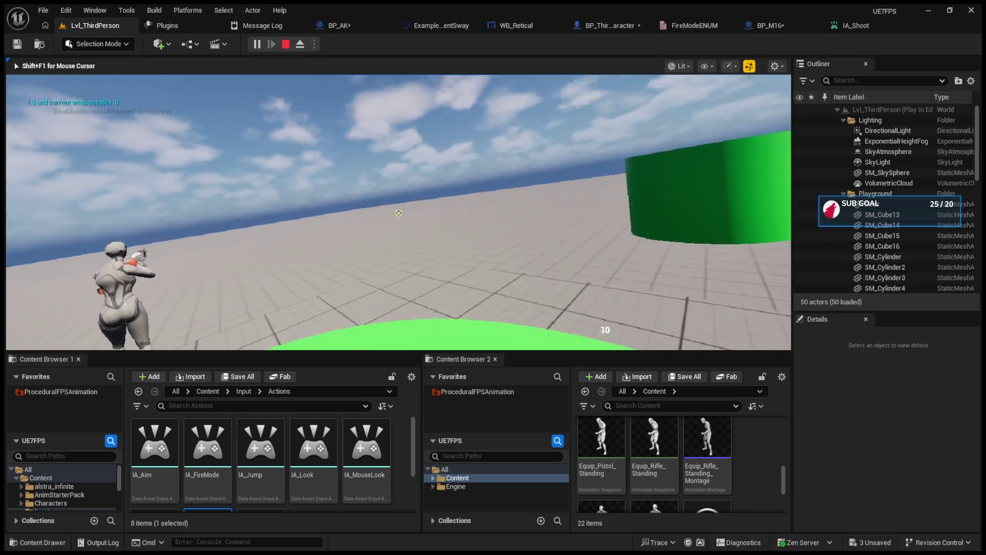
click(398, 213)
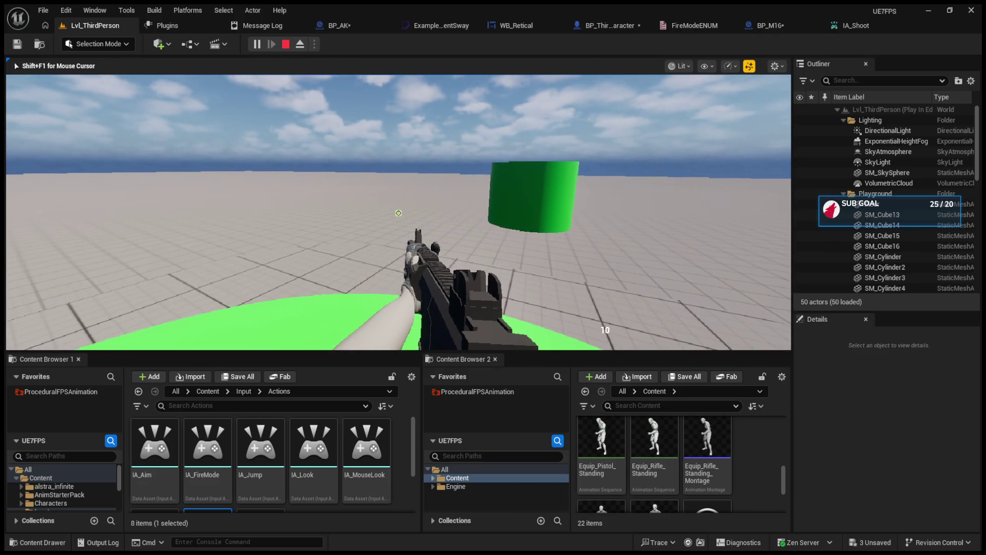
key(Escape)
Step: Drive the upper Is Shooting SET from Started instead of Triggered, then compile and play
click(612, 26)
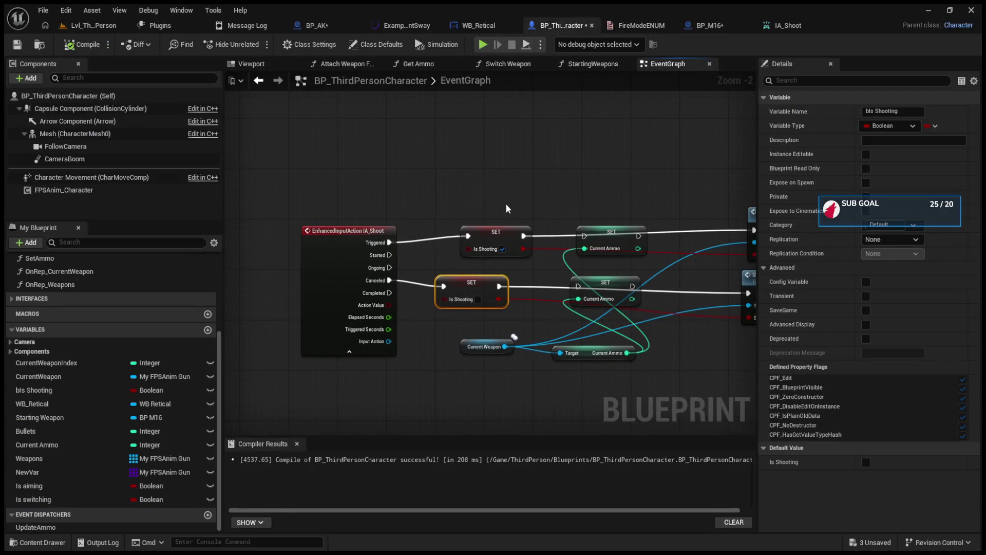
drag(389, 243, 389, 255)
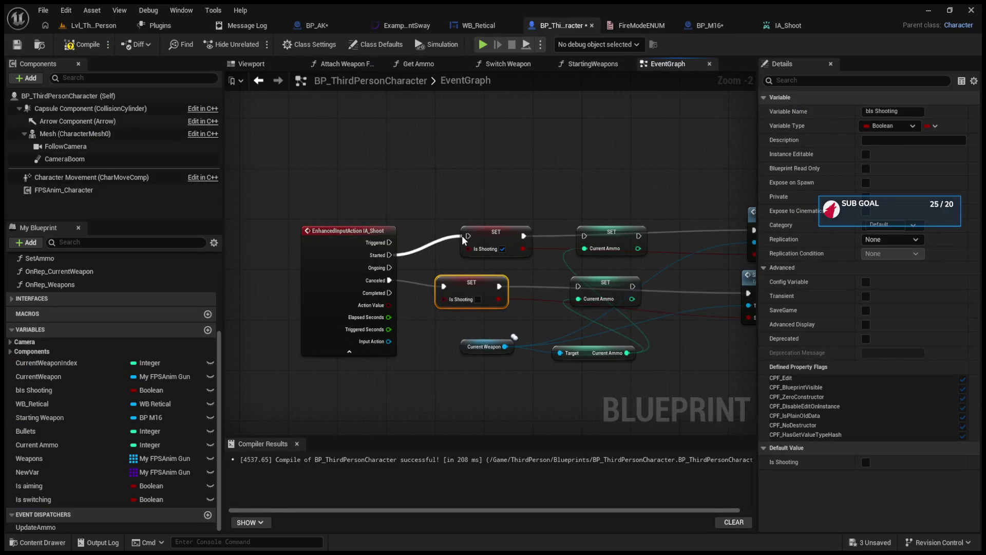
click(85, 45)
click(94, 27)
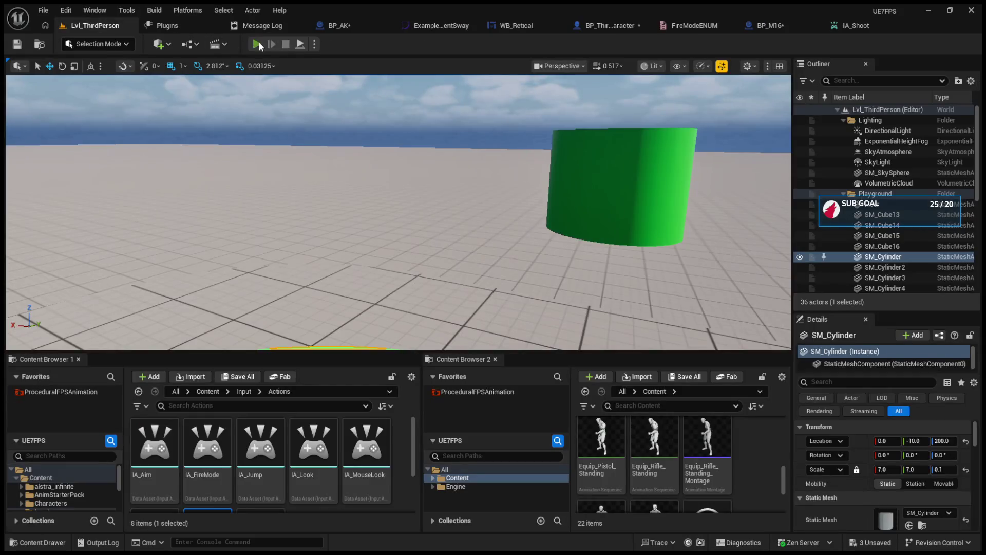
Step: Fire the M16, swap weapons with key 1, fire again, then stop the session
click(257, 44)
click(398, 213)
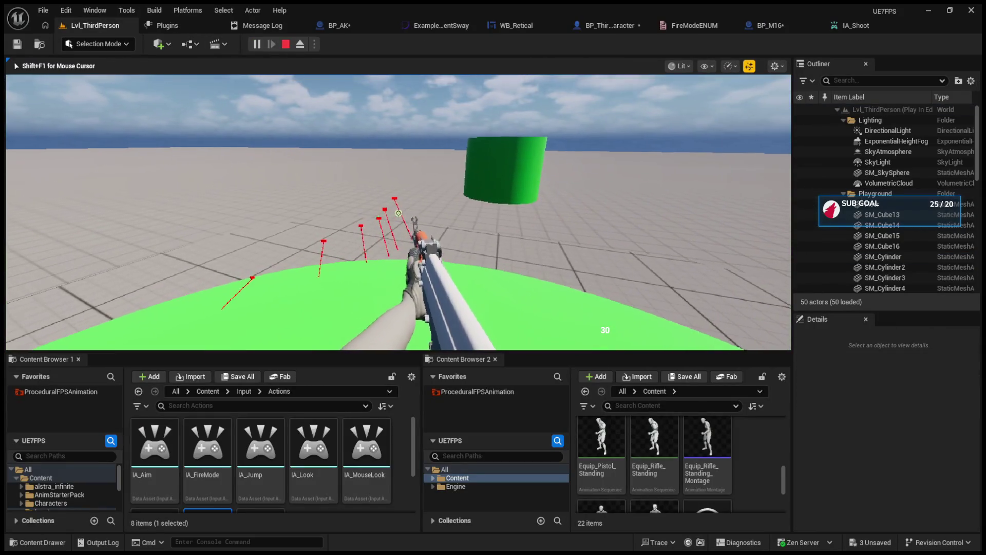
key(1)
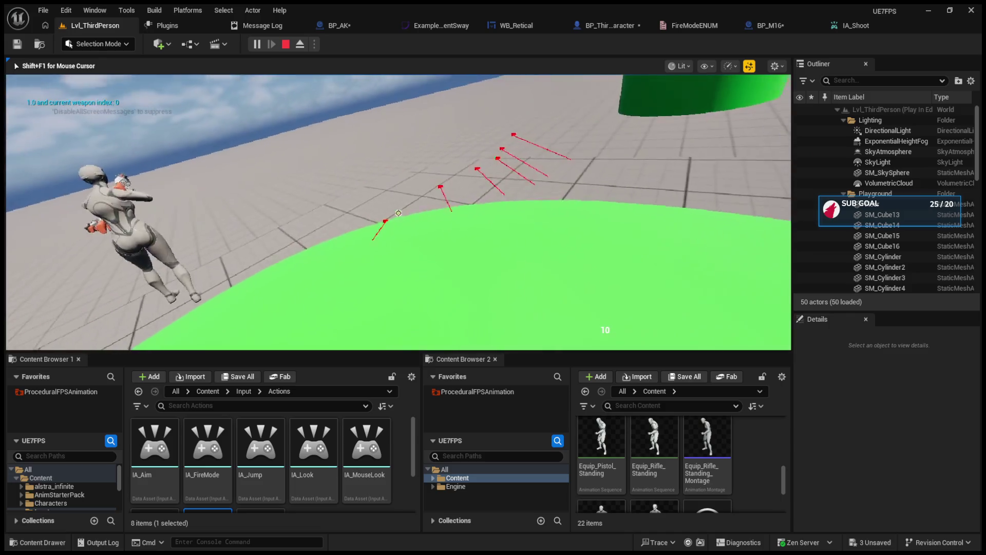
click(399, 213)
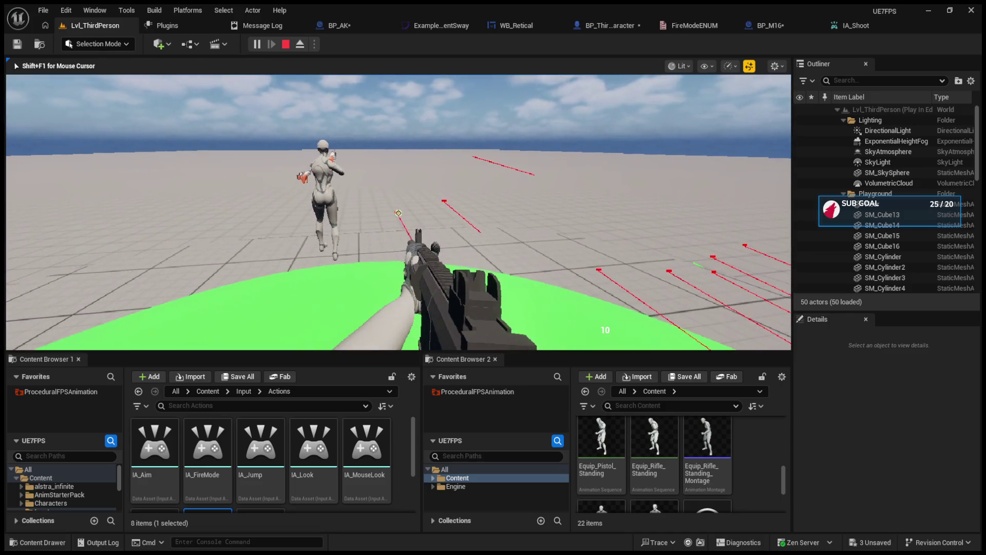
key(Escape)
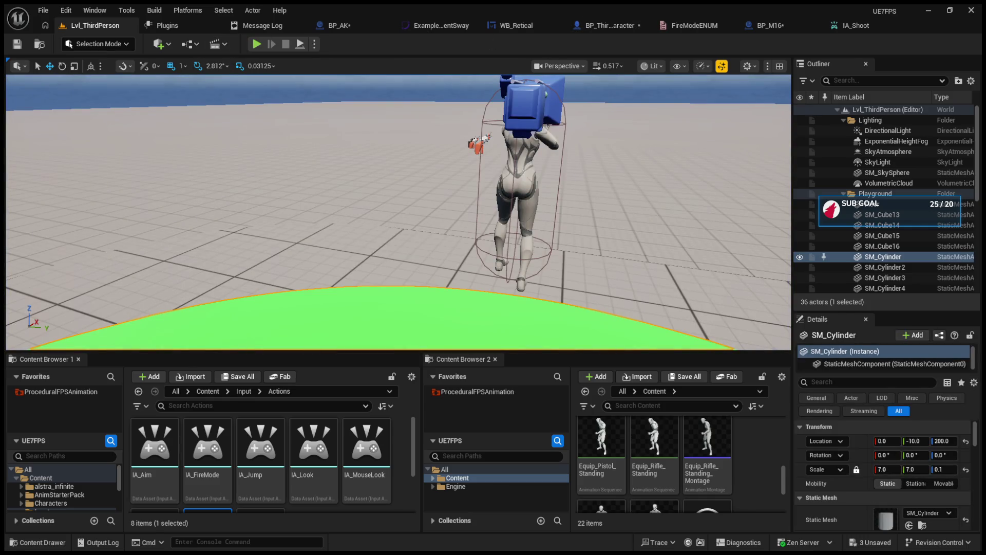
click(606, 25)
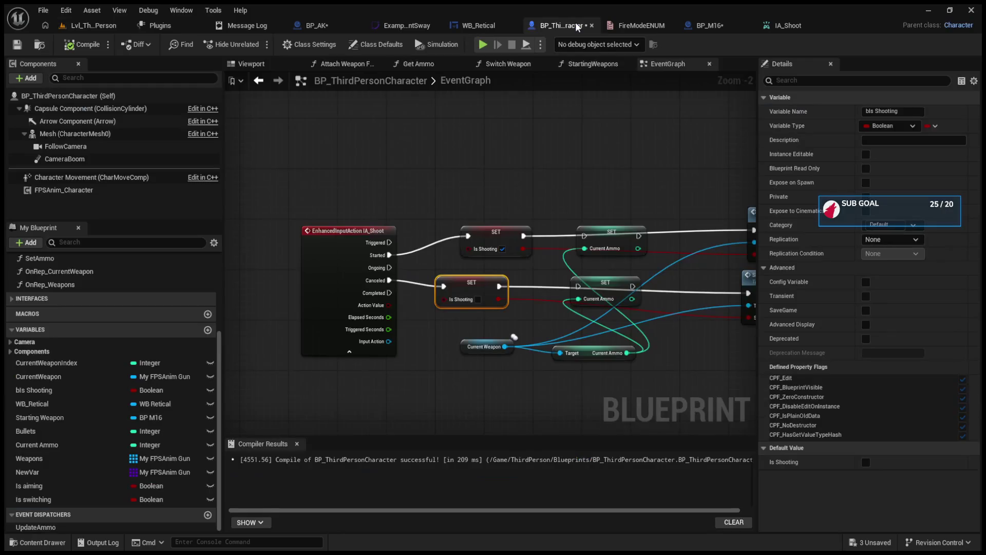
Step: Shift the started Is Shooting SET right, wire SET Current Ammo into the upper Shoot, and compile
mouse_move(475, 285)
mouse_down()
mouse_move(735, 293)
mouse_move(717, 293)
mouse_up()
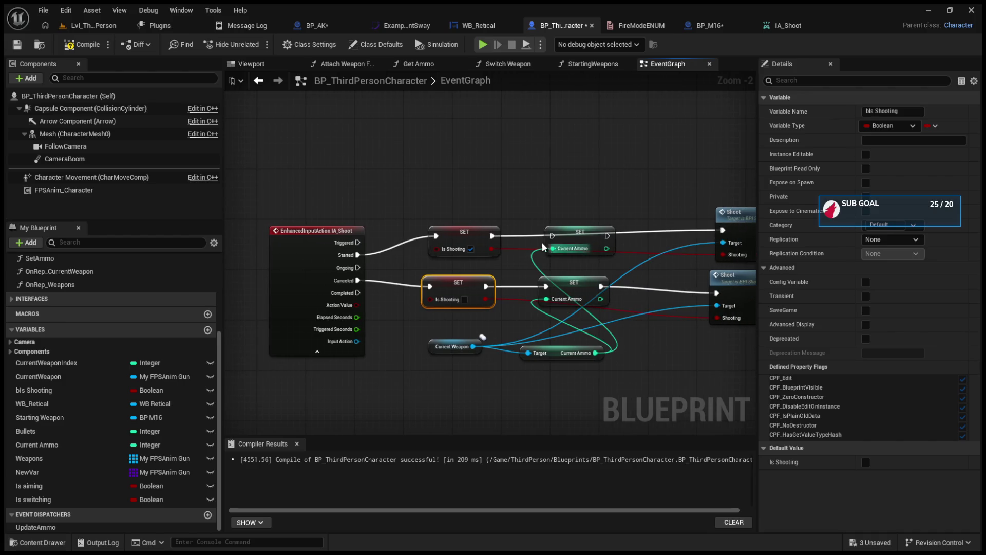
drag(492, 236, 723, 232)
click(81, 45)
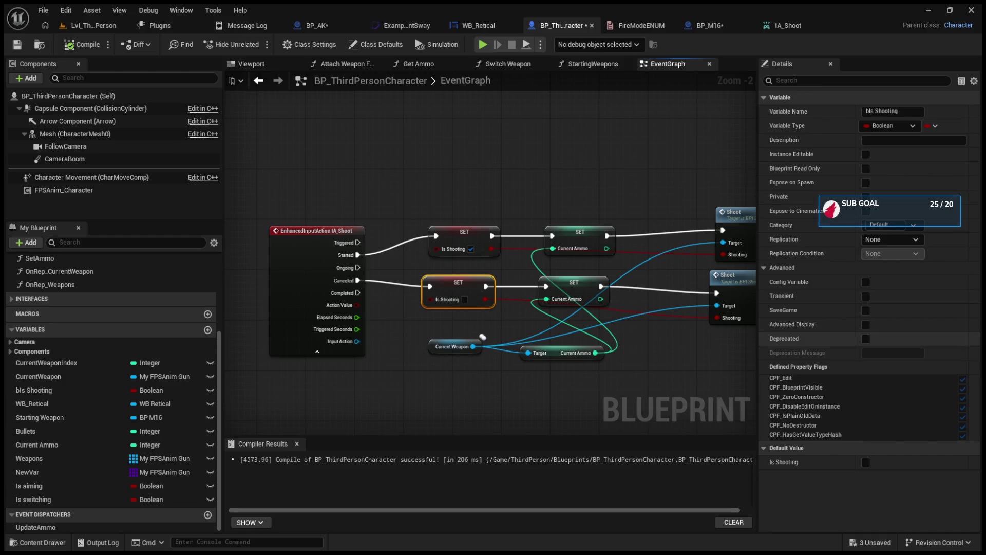
Step: Save all modified assets, then select the Shoot call in the event graph
click(67, 89)
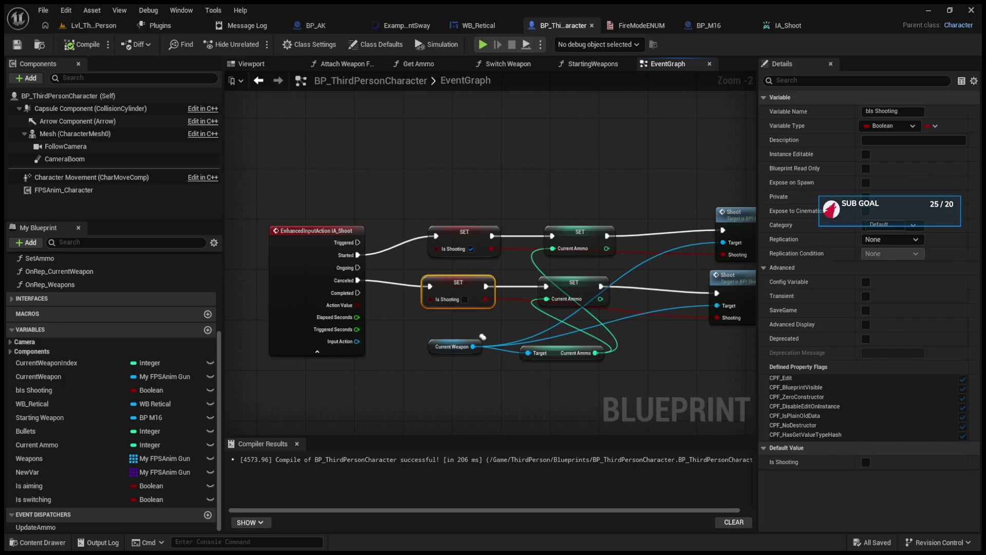
drag(726, 196, 616, 195)
click(632, 220)
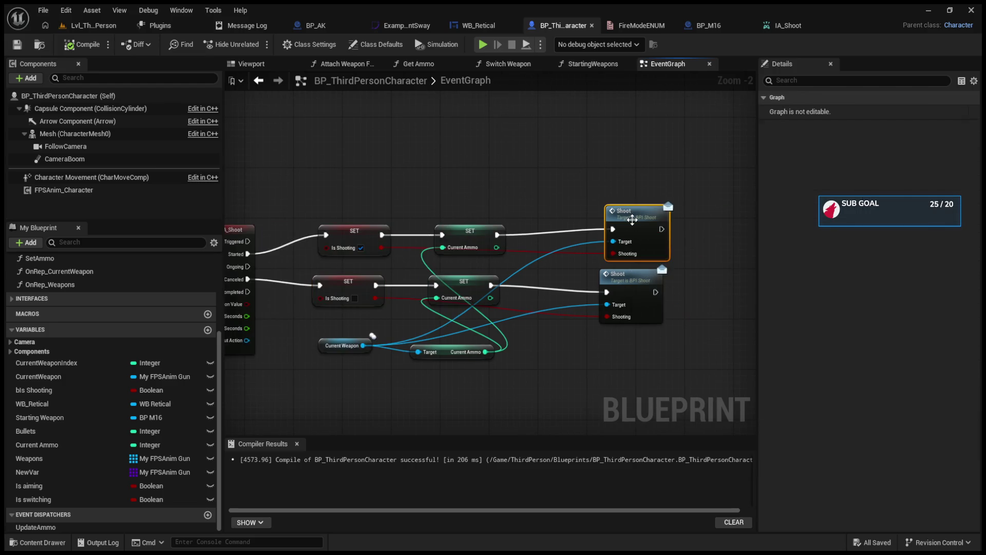
Step: Open BPI_Shoot from the Shoot call, then close the BPI_Shoot and IA_Shoot tabs
double_click(632, 220)
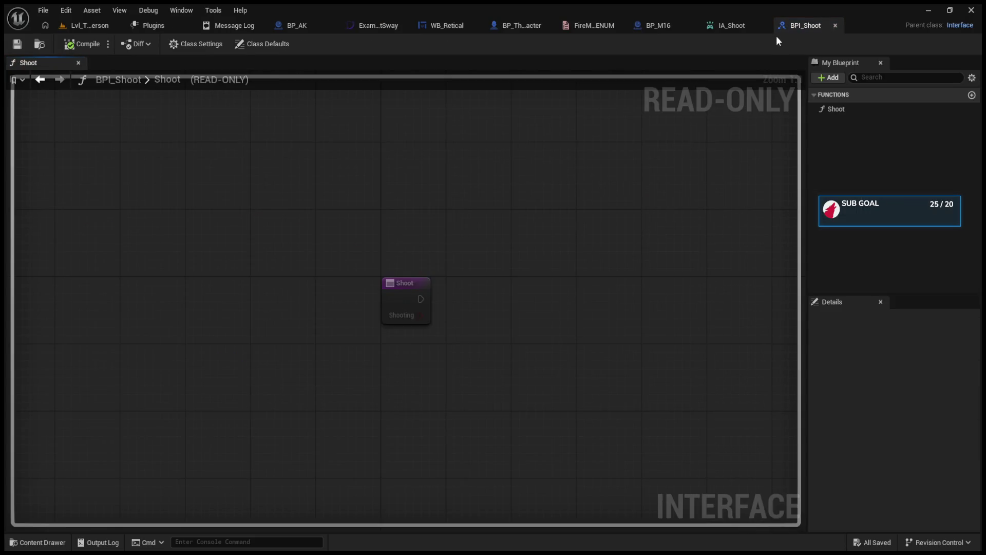
click(835, 25)
click(827, 26)
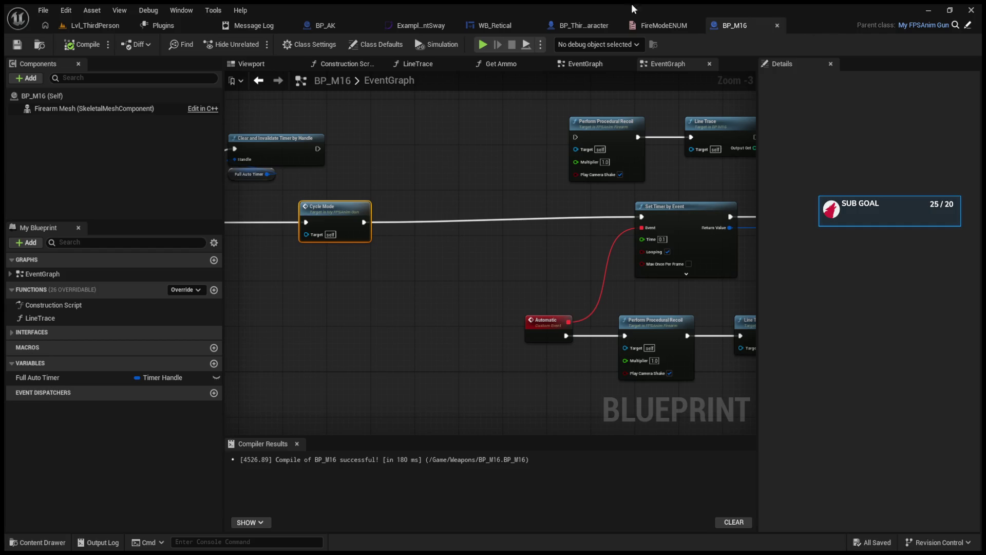
Step: Move the Event Shoot node further left in BP_M16's graph
mouse_move(601, 230)
mouse_down()
mouse_move(559, 234)
mouse_move(752, 236)
mouse_move(523, 198)
mouse_up()
mouse_move(412, 249)
mouse_down()
mouse_move(308, 244)
mouse_move(473, 229)
mouse_move(342, 225)
mouse_up()
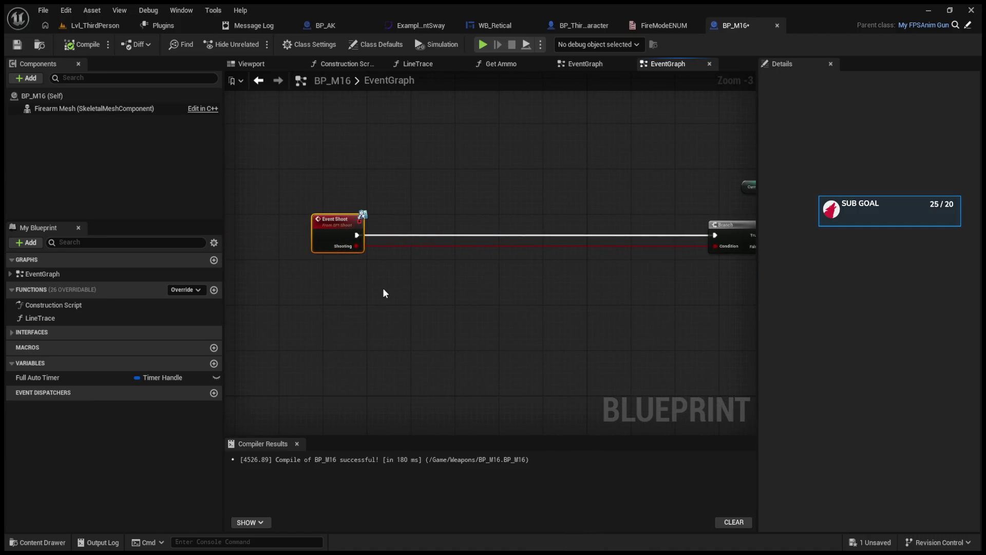
drag(383, 288, 435, 294)
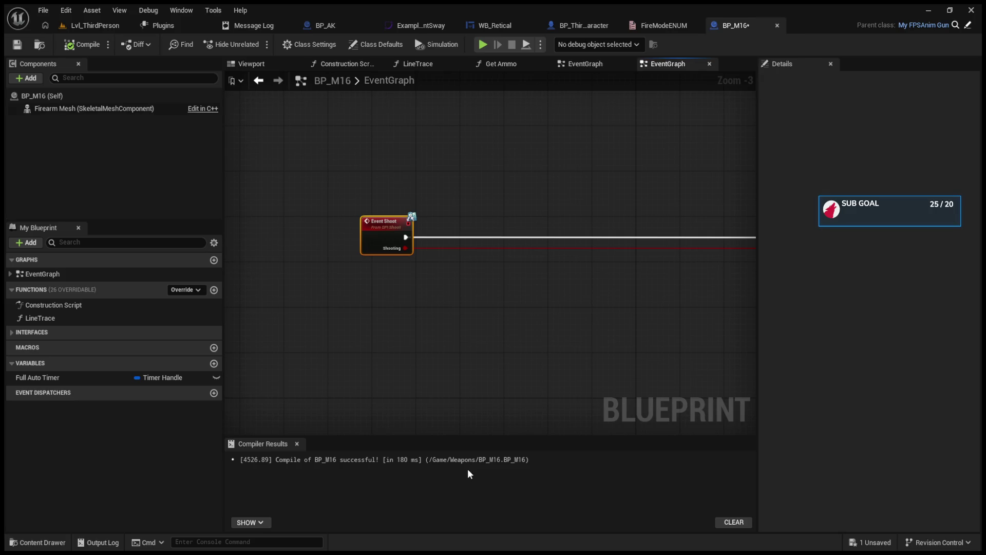
Step: Paste the Gun Fire Modes getter and place it with Switch on FireModeENUM below Cycle Mode
key(ctrl+v)
scroll(457, 315, up, 3)
mouse_move(424, 285)
mouse_down()
mouse_move(238, 318)
mouse_move(449, 311)
mouse_up()
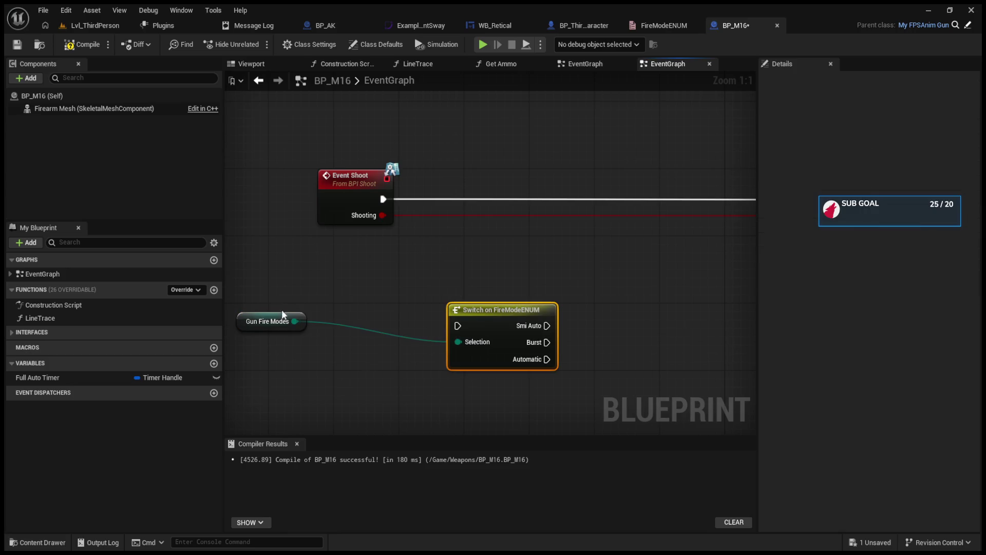
mouse_move(255, 320)
mouse_down()
mouse_move(297, 336)
mouse_move(370, 336)
mouse_up()
shift+click(508, 321)
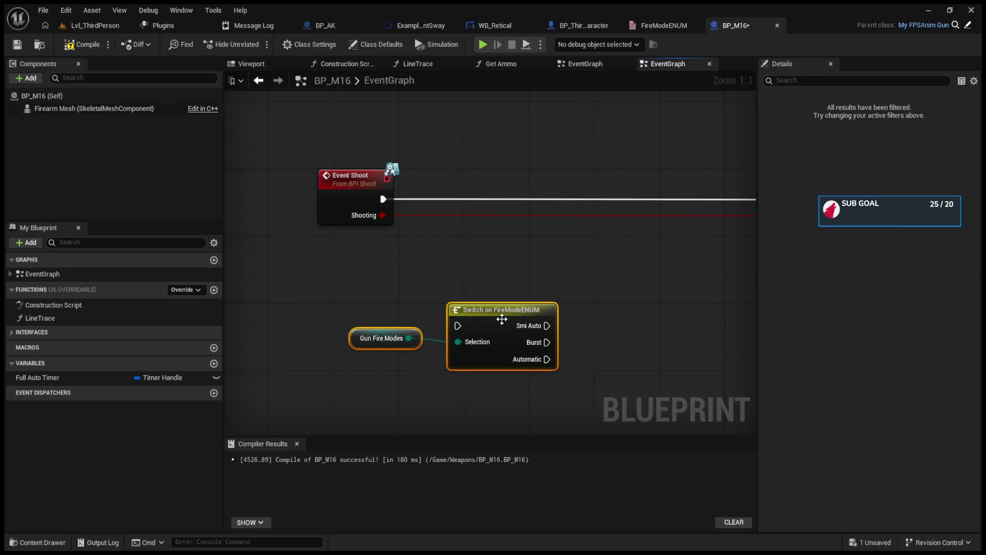
scroll(512, 322, down, 2)
mouse_move(502, 317)
mouse_down()
mouse_move(604, 360)
mouse_move(514, 349)
mouse_up()
scroll(516, 326, down, 2)
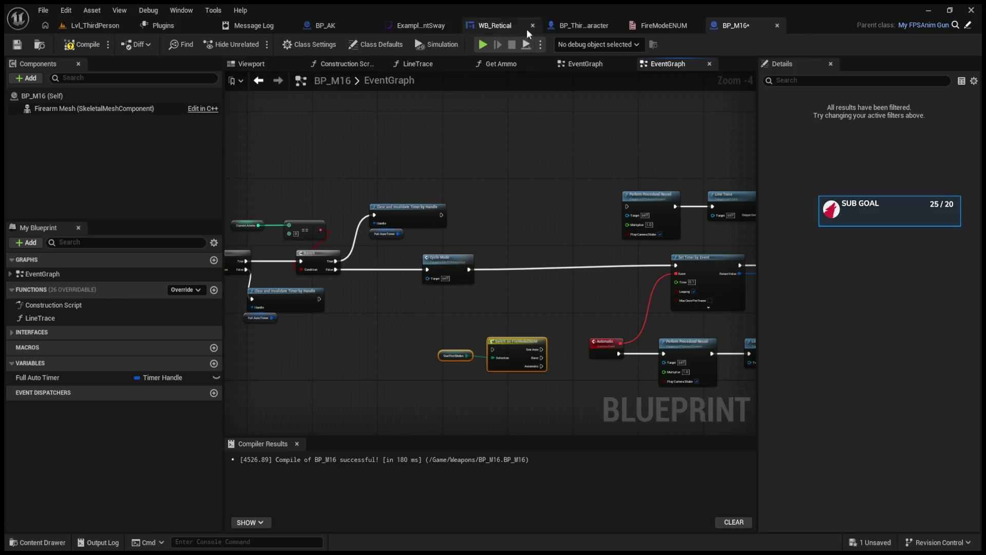
Step: Inspect the IA_FireMode input event in the character Blueprint's graph
click(556, 27)
scroll(544, 201, down, 2)
drag(512, 189, 465, 292)
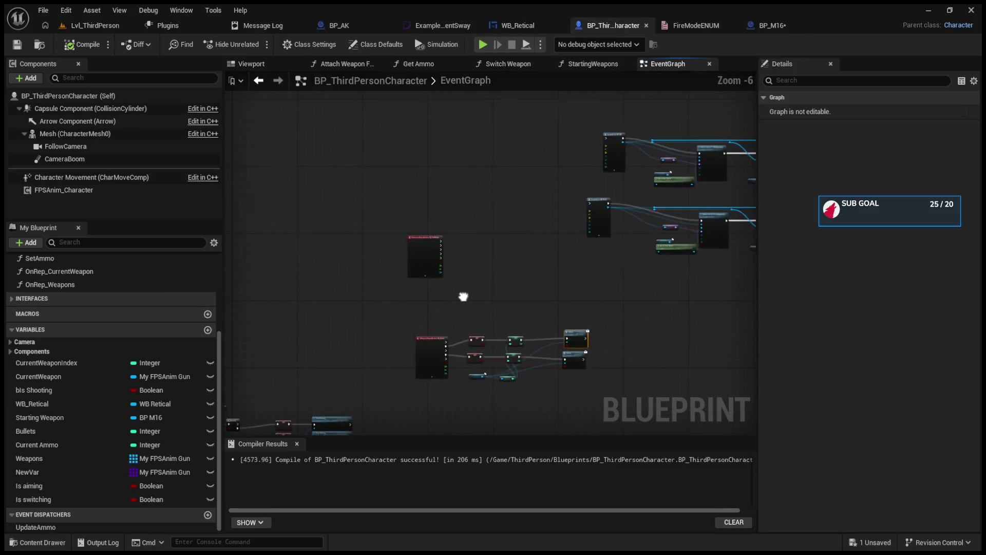
scroll(450, 253, up, 3)
drag(451, 253, 395, 333)
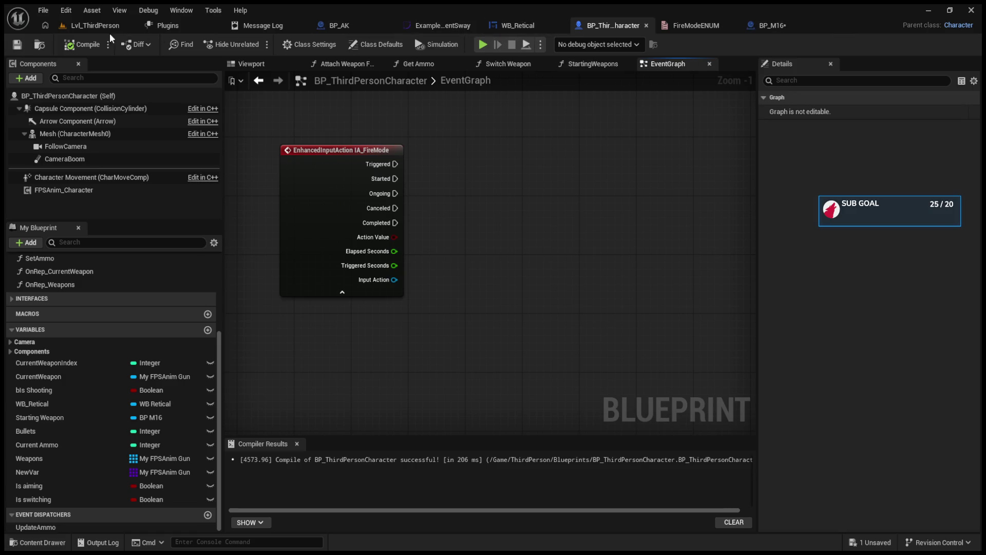
Step: Enlarge the Content Browser and open MyFPSAnim_Gun from the Weapons folder
click(97, 25)
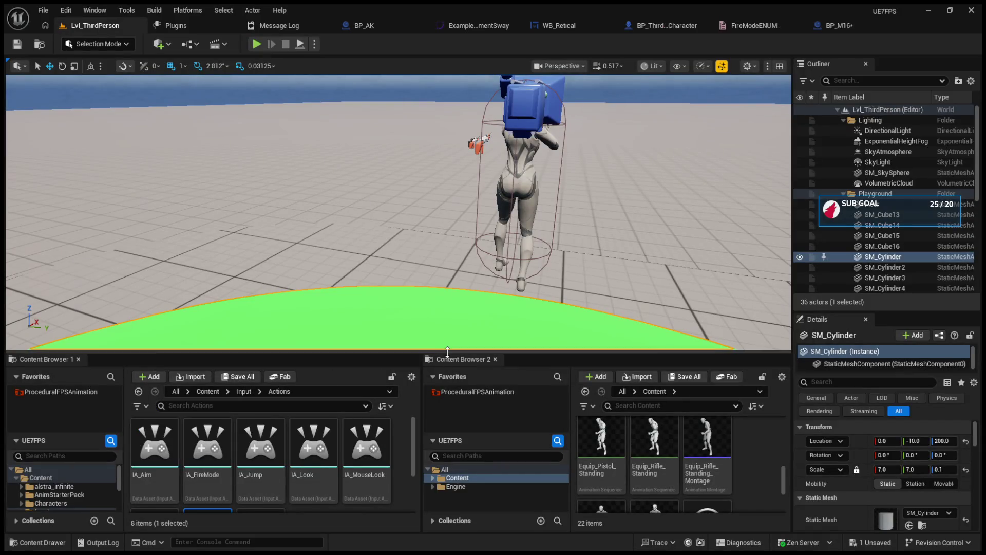
drag(447, 351, 443, 167)
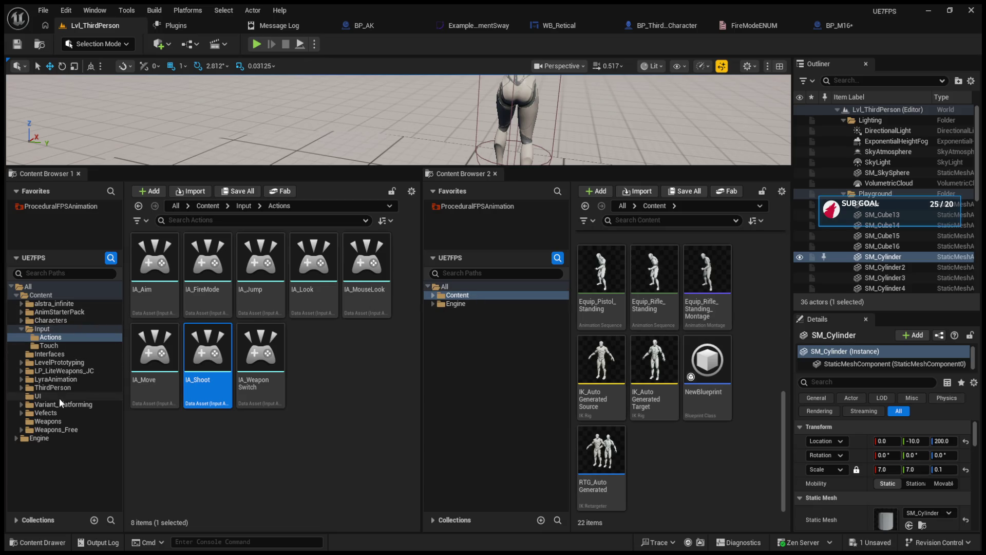
click(56, 413)
click(48, 421)
click(367, 385)
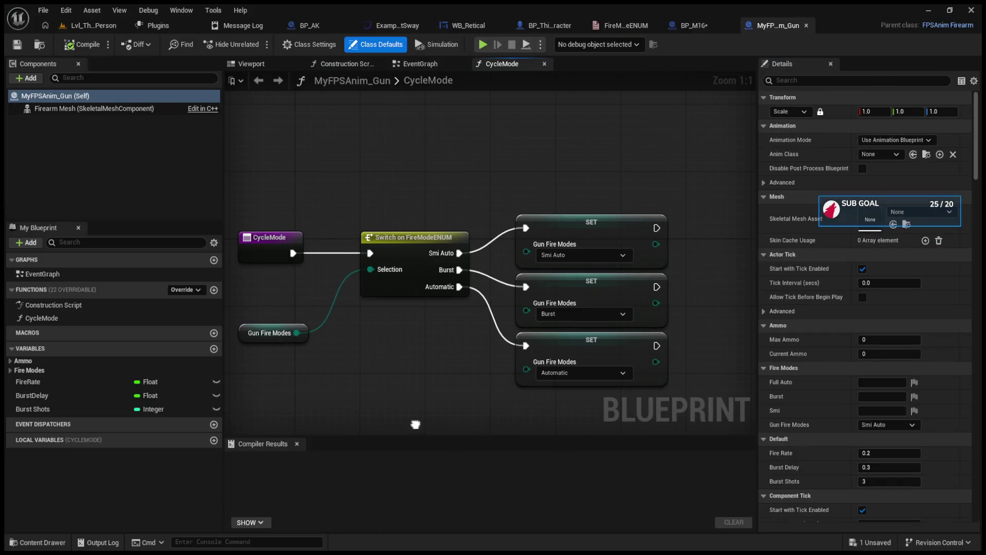
click(710, 24)
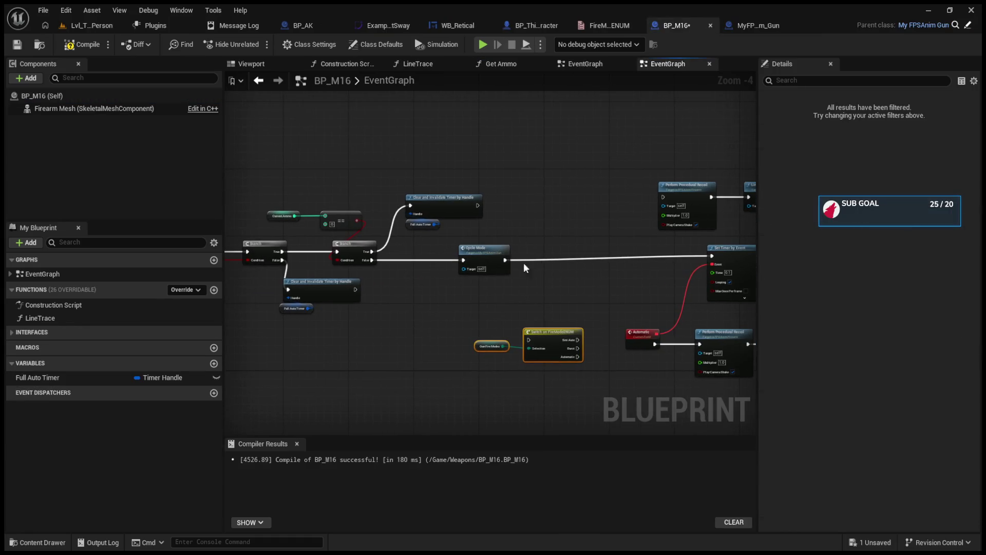
Step: Shift the fire-mode nodes and the Event Shoot node to the left
drag(473, 319, 423, 341)
click(452, 300)
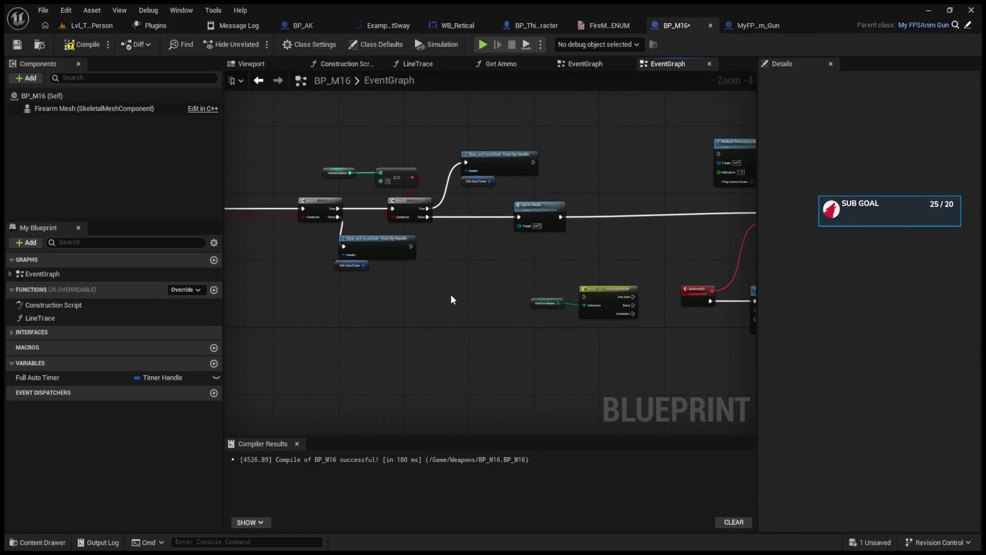
drag(464, 287, 622, 346)
mouse_move(593, 293)
mouse_down()
mouse_move(428, 322)
mouse_move(537, 284)
mouse_up()
drag(323, 213, 539, 241)
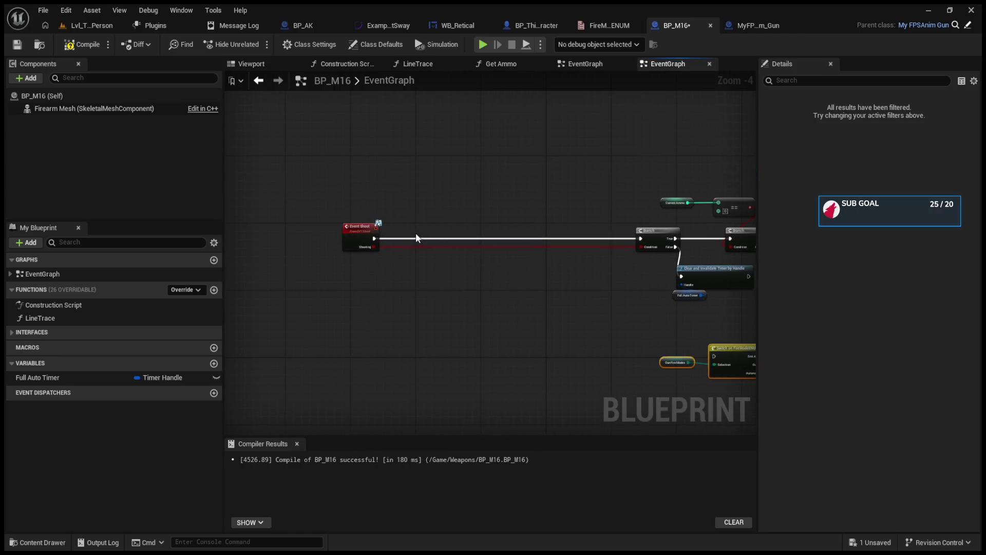
drag(354, 228, 559, 232)
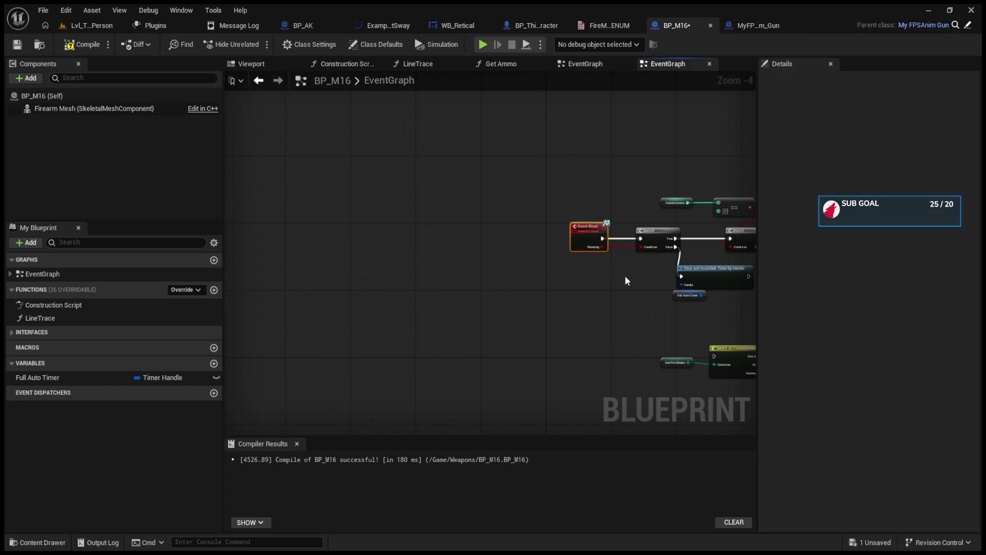
drag(625, 276, 513, 289)
scroll(513, 288, up, 2)
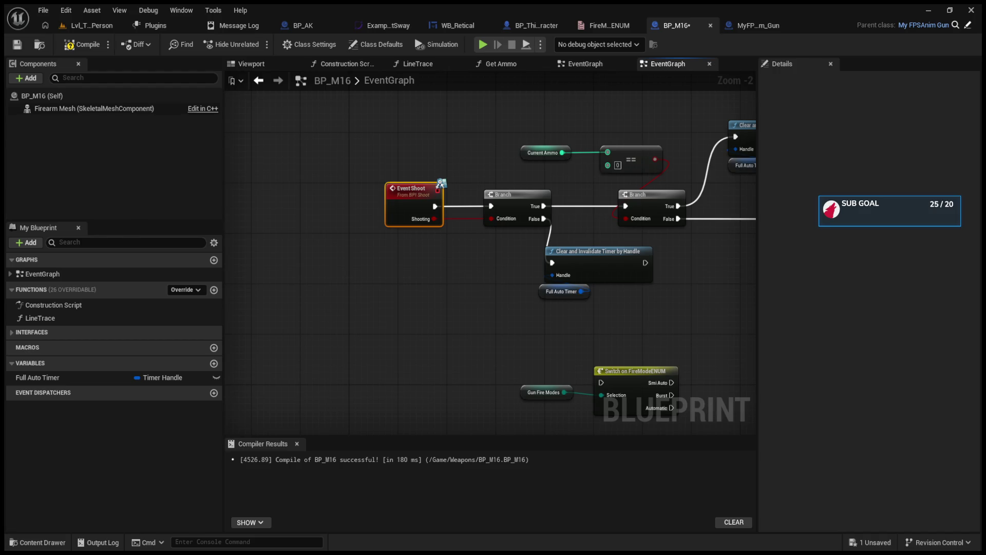
mouse_move(477, 223)
mouse_down()
mouse_move(419, 206)
mouse_move(487, 214)
mouse_up()
drag(436, 185, 325, 185)
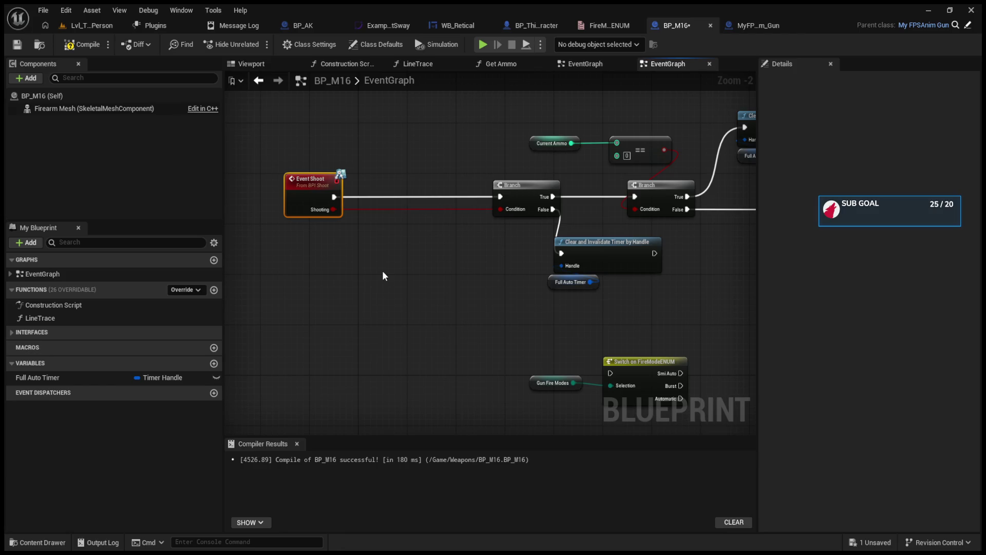
Step: Regroup the first Branch, the ammo-check group and the fire-mode switch beside Event Shoot
mouse_move(534, 352)
mouse_down()
mouse_move(637, 385)
mouse_move(486, 355)
mouse_move(434, 251)
mouse_move(515, 348)
mouse_up()
drag(471, 186, 596, 285)
drag(587, 247, 464, 247)
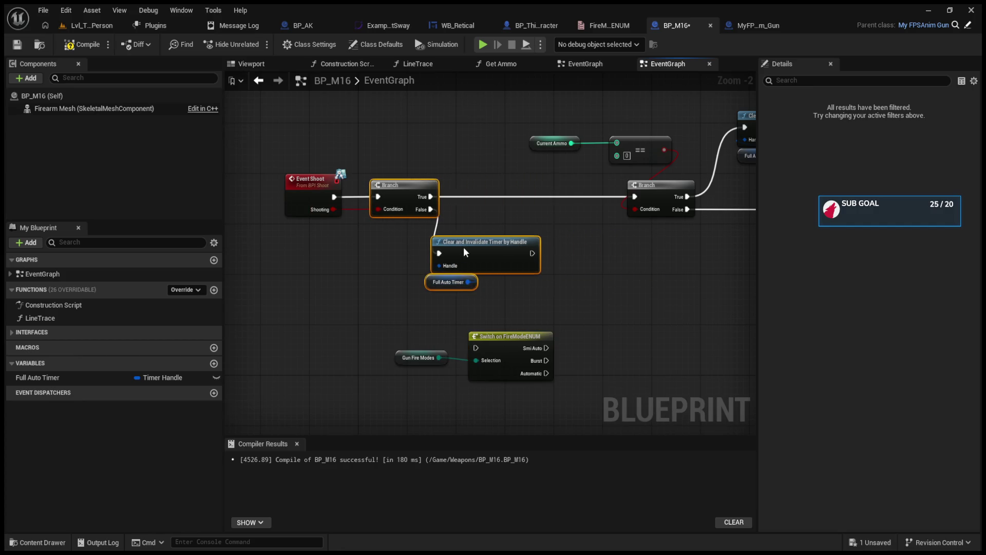
drag(551, 252, 489, 255)
mouse_move(489, 132)
mouse_down()
mouse_move(633, 221)
mouse_move(547, 194)
mouse_move(495, 194)
mouse_move(462, 227)
mouse_up()
drag(286, 335, 437, 392)
mouse_move(404, 357)
mouse_down()
mouse_move(569, 317)
mouse_move(579, 252)
mouse_up()
click(579, 212)
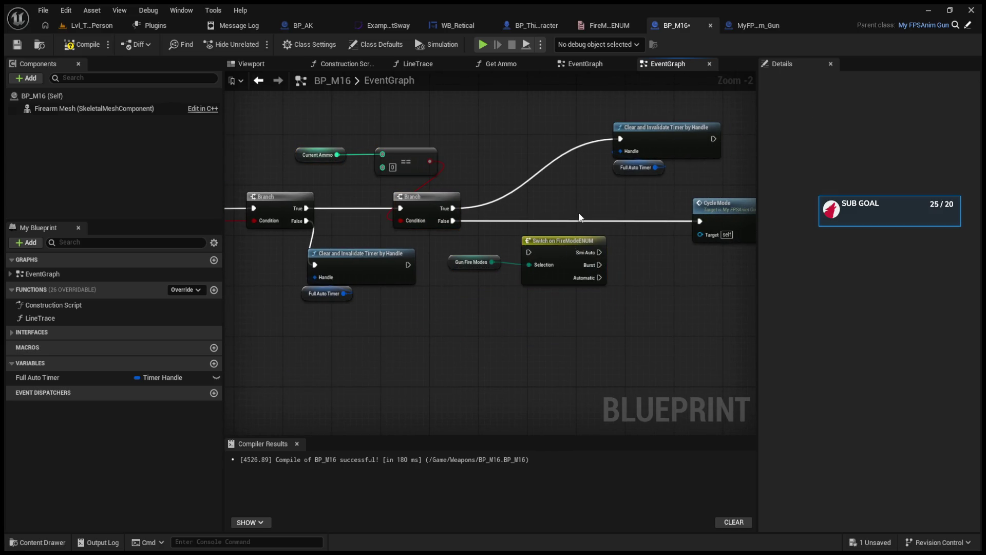
Step: Delete the Cycle Mode call and connect Branch False to the Switch on FireModeENUM
drag(578, 211, 504, 220)
click(614, 205)
key(Delete)
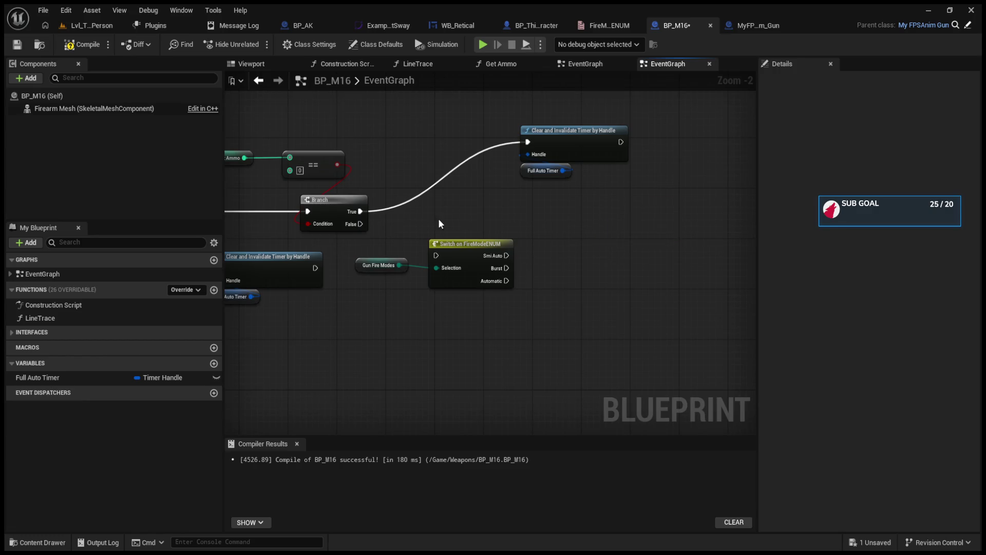
drag(349, 223, 436, 255)
click(359, 273)
drag(359, 273, 356, 291)
Step: Select the lower Line Trace call near the Automatic event's recoil nodes
mouse_move(551, 321)
mouse_down()
mouse_move(399, 317)
mouse_move(479, 342)
mouse_move(568, 341)
mouse_up()
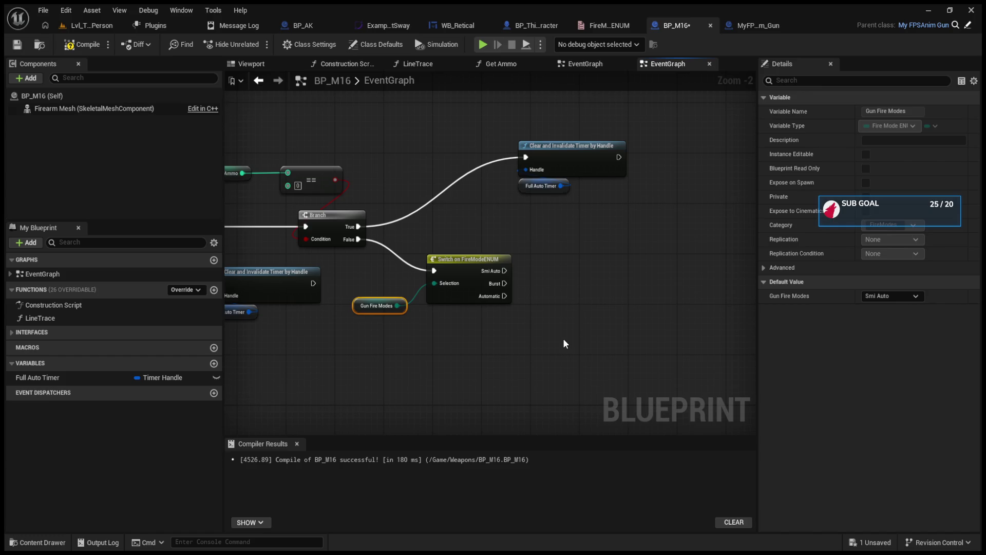
mouse_move(564, 343)
mouse_down()
mouse_move(306, 335)
mouse_move(239, 323)
mouse_move(226, 310)
mouse_up()
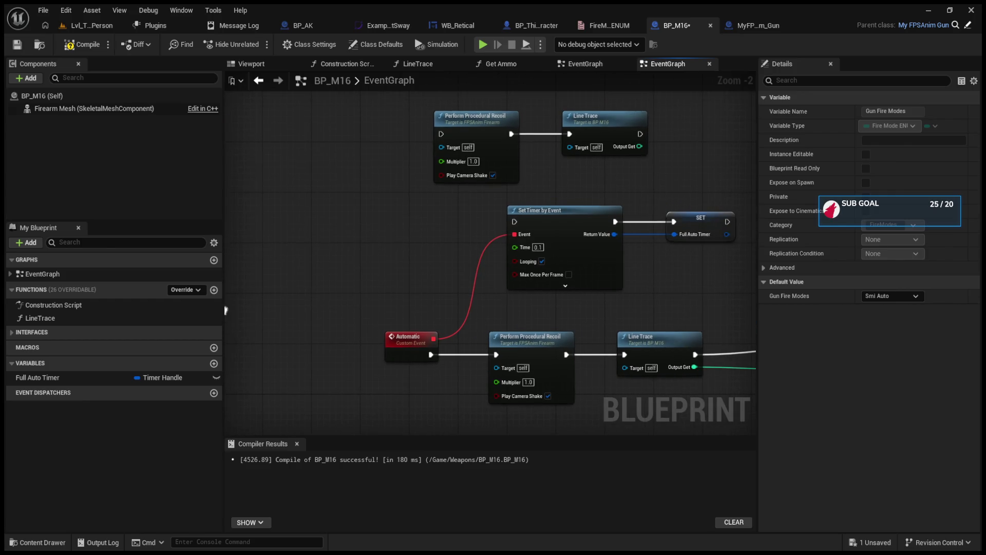
click(644, 339)
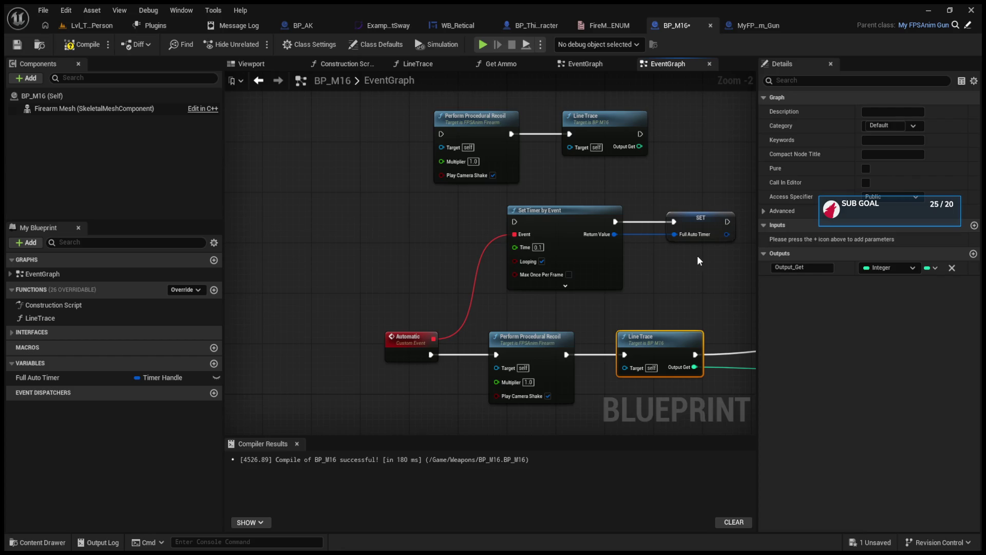
Step: Rename BP_M16's LineTrace function to ShootLine
click(87, 319)
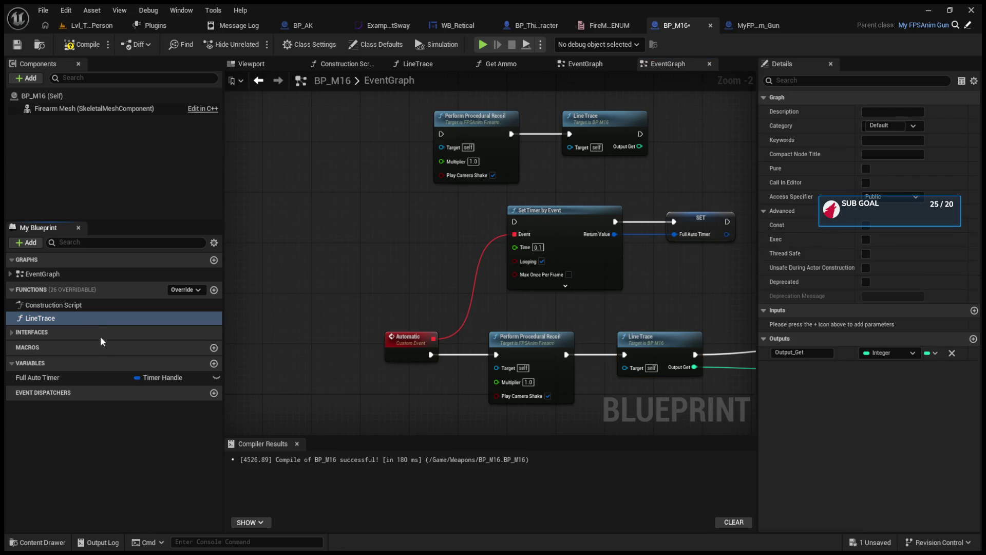
key(F2)
key(BackSpace)
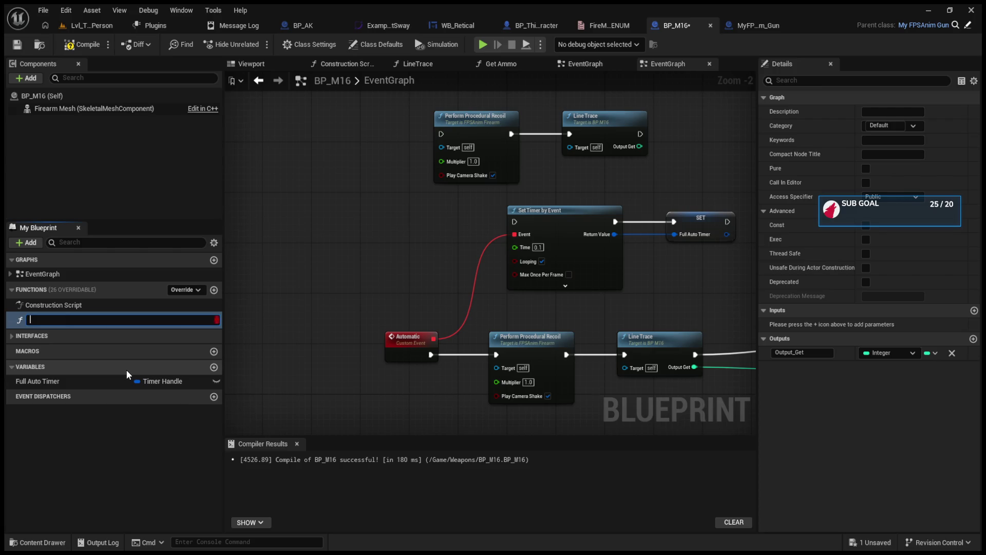
text(LineTrace)
key(BackSpace)
key(BackSpace)
key(BackSpace)
text(ShootLine)
key(Return)
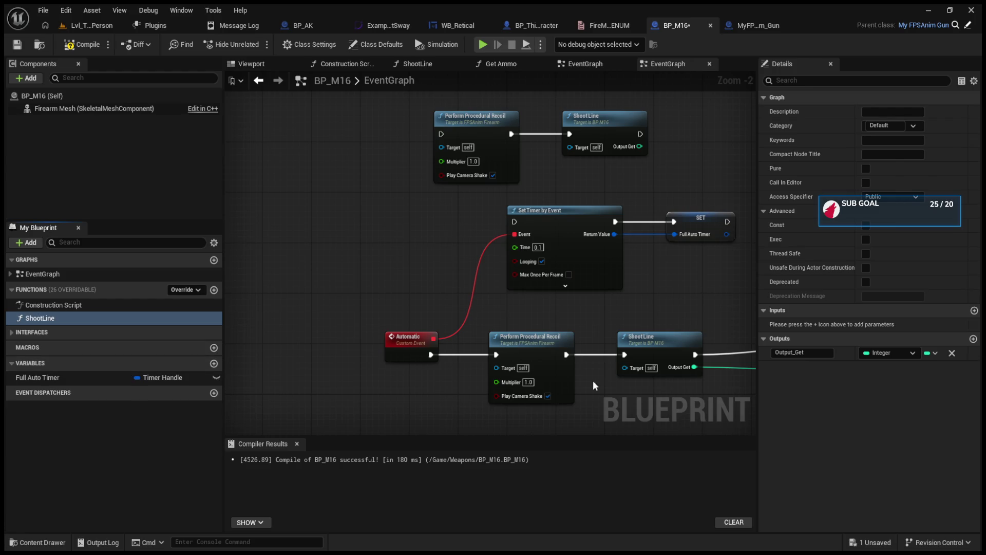
Step: Tidy the ShootLine graph's entry, ammo and Firearm Mesh nodes, then compile BP_M16
double_click(639, 339)
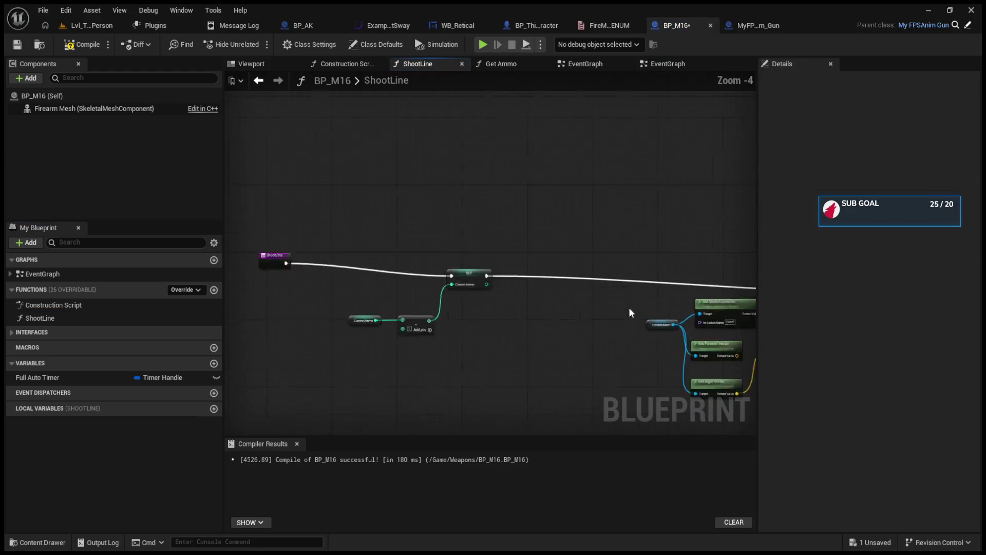
mouse_move(365, 272)
mouse_down()
mouse_move(448, 293)
mouse_move(470, 284)
mouse_up()
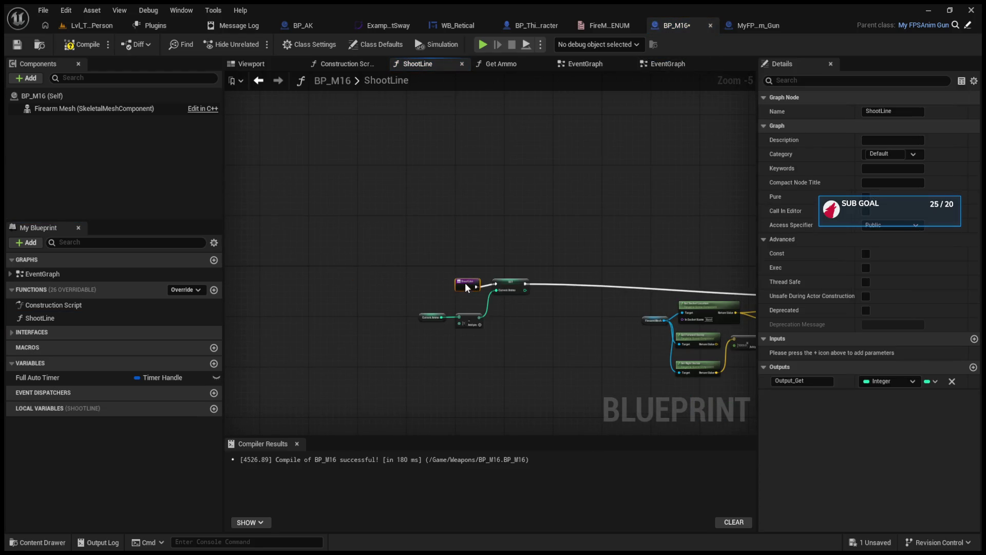
drag(357, 255, 536, 333)
drag(521, 287, 655, 301)
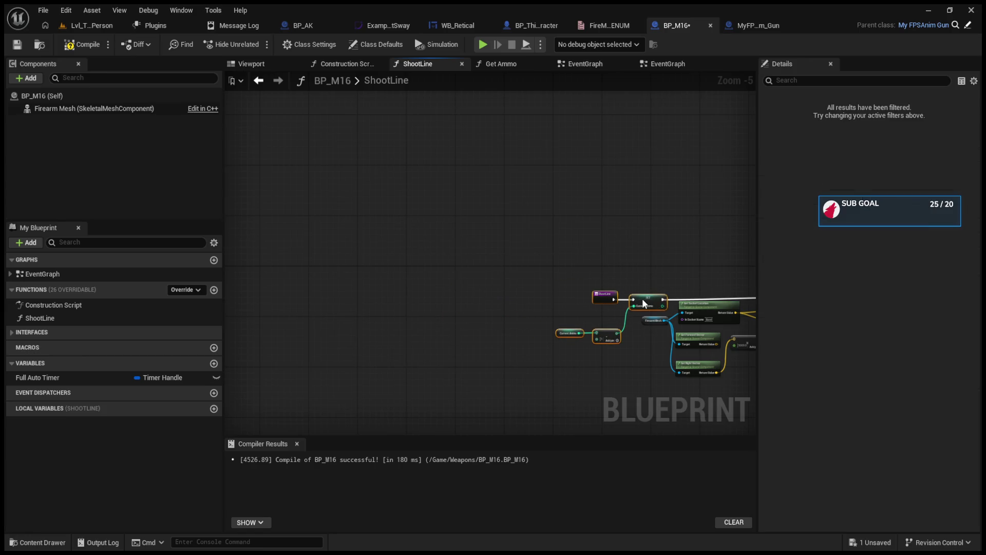
scroll(536, 307, up, 2)
mouse_move(651, 400)
mouse_down()
mouse_move(461, 280)
mouse_move(438, 285)
mouse_move(497, 283)
mouse_move(496, 291)
mouse_up()
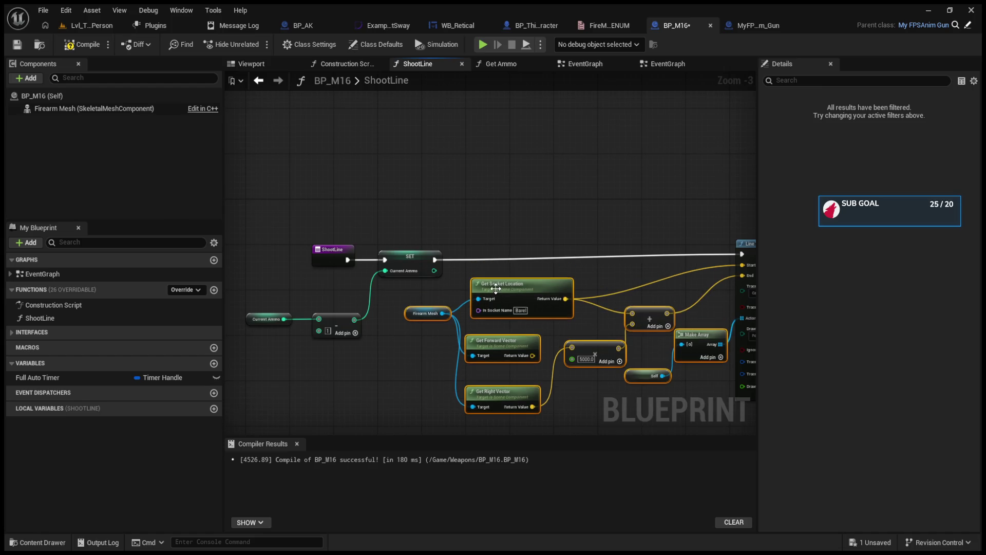
key(F7)
click(661, 61)
click(590, 64)
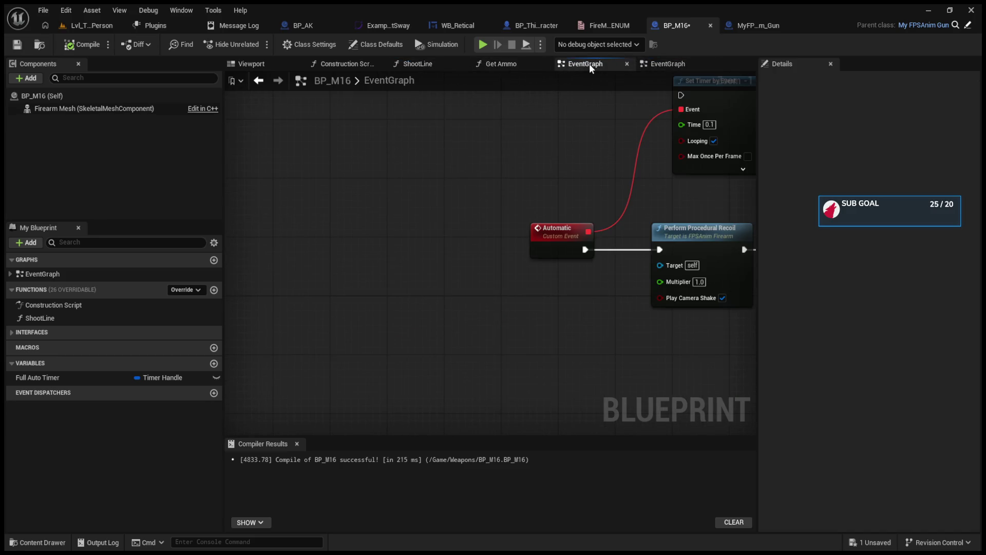
Step: Close BP_M16's duplicate second EventGraph tab and zoom back onto the Branch and Switch nodes
click(656, 63)
scroll(589, 178, down, 6)
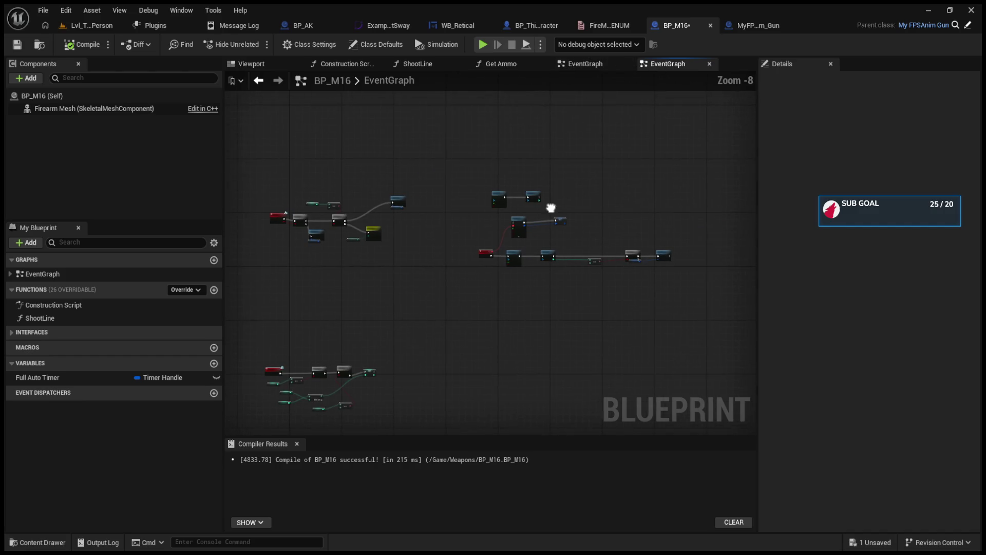
middle_click(666, 65)
scroll(368, 232, up, 6)
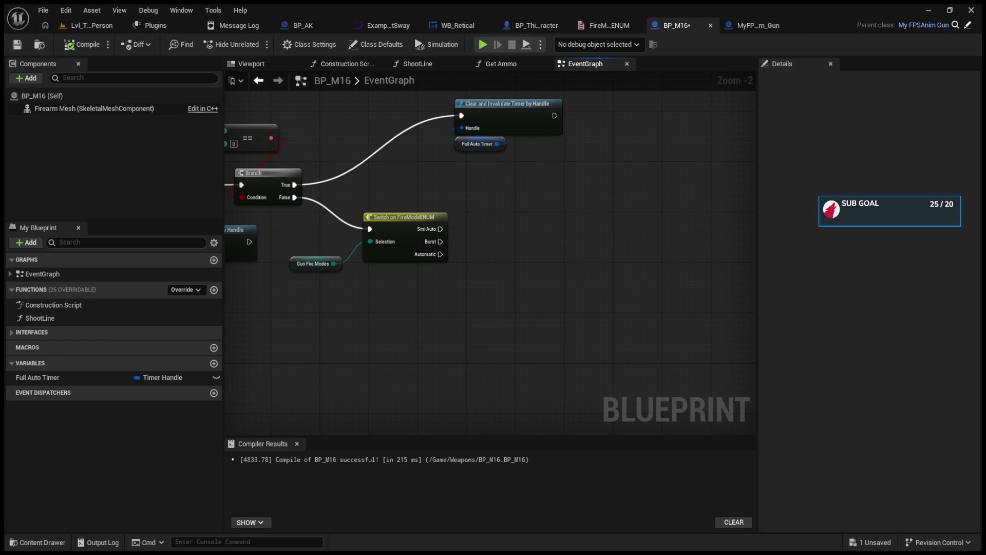
Step: Place a ShootLine call in the event graph for the Smi Auto fire mode
key(ctrl+v)
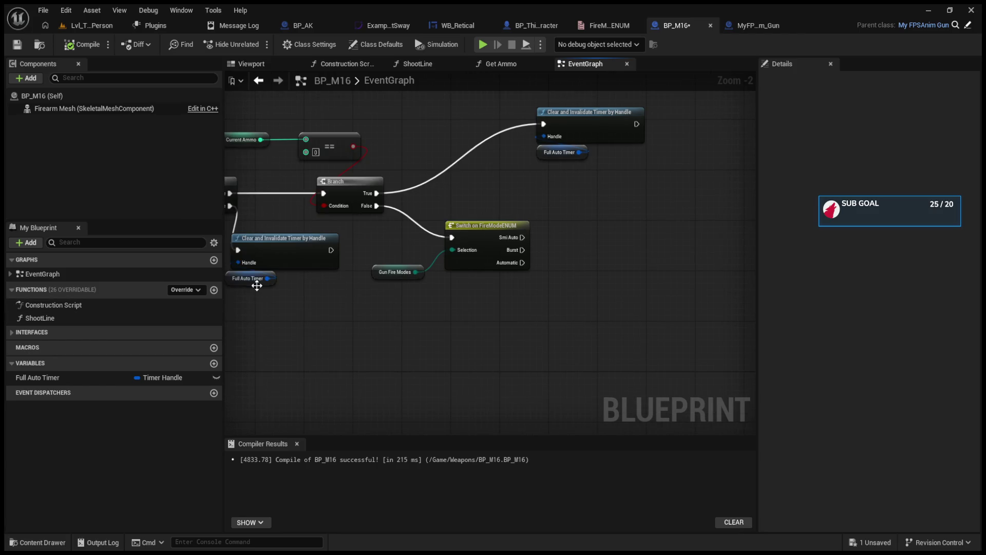
mouse_move(502, 310)
mouse_down()
mouse_move(311, 302)
mouse_move(326, 283)
mouse_up()
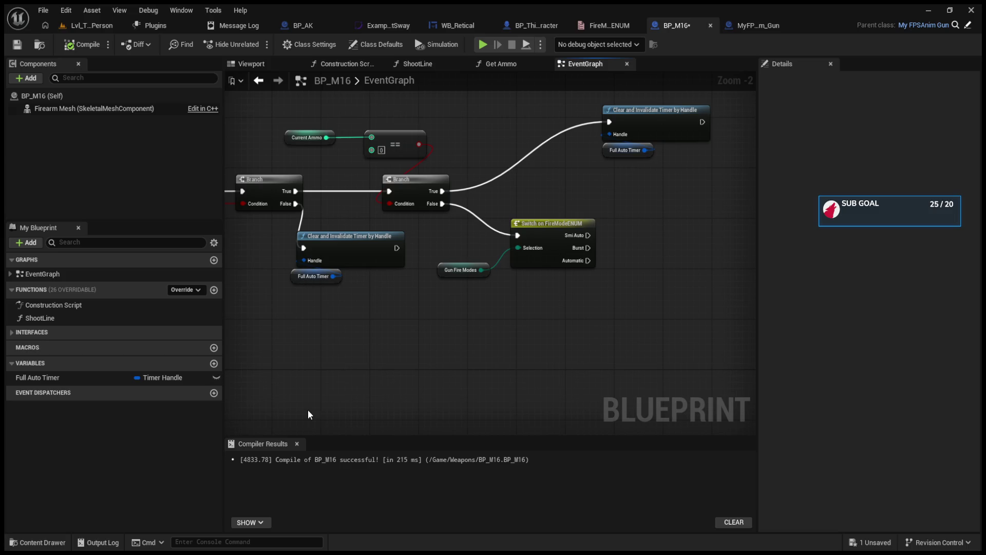
mouse_move(112, 319)
mouse_down()
mouse_move(473, 315)
mouse_move(649, 216)
mouse_up()
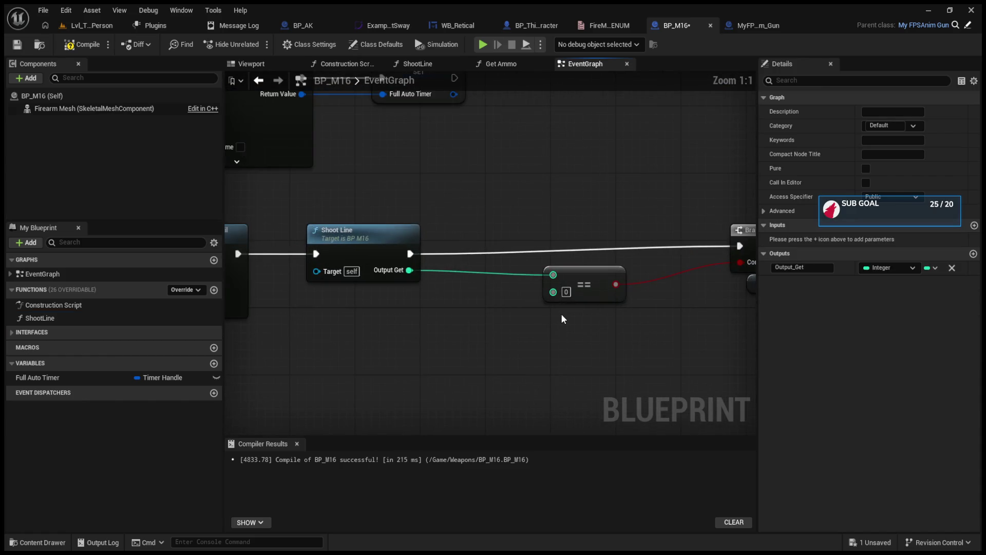
Step: Paste a Clear and Invalidate Timer by Handle node for Full Auto Timer after Shoot Line
scroll(424, 323, up, 1)
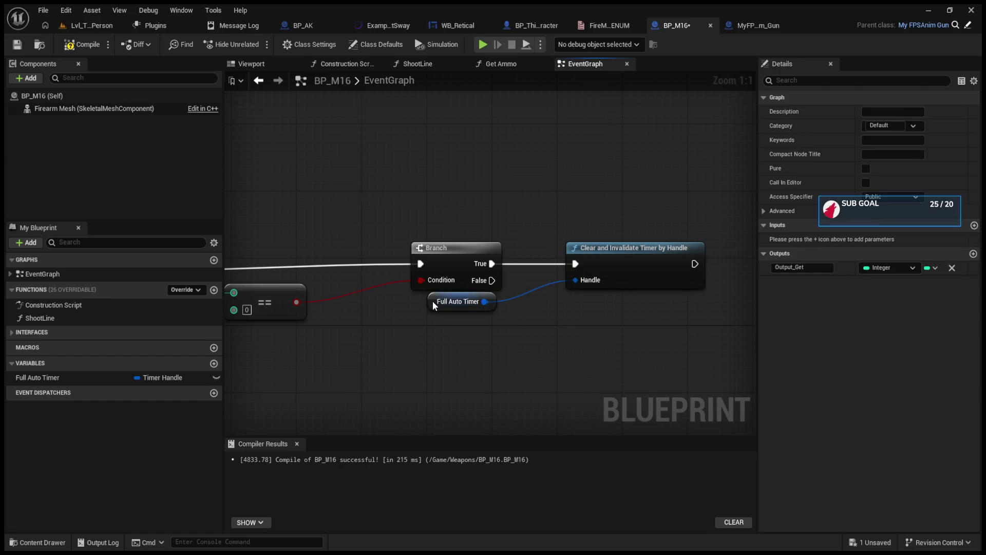
drag(433, 301, 587, 301)
drag(559, 227, 679, 360)
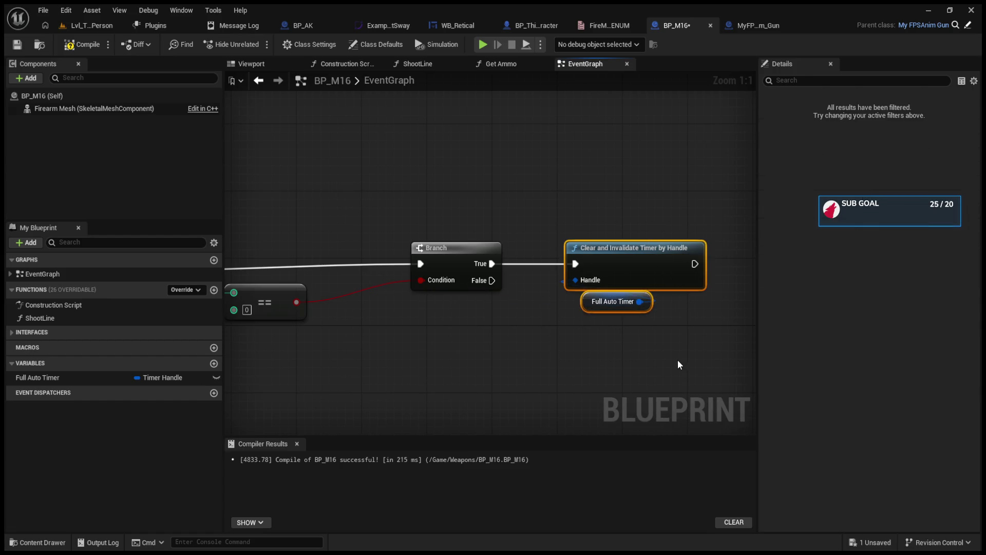
scroll(535, 319, down, 5)
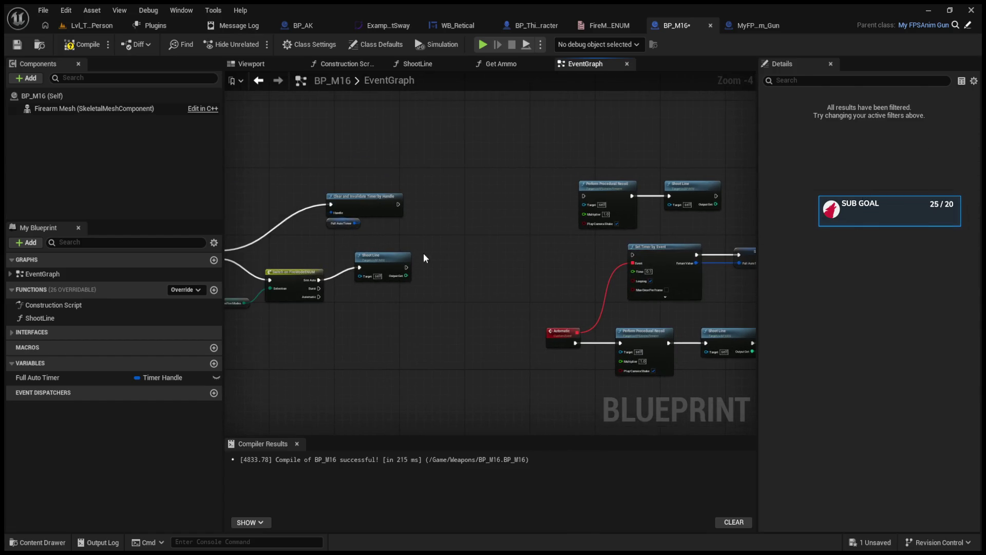
key(ctrl+v)
scroll(427, 262, up, 3)
mouse_move(380, 268)
mouse_down()
mouse_move(406, 238)
mouse_move(464, 280)
mouse_up()
click(439, 214)
mouse_move(449, 224)
mouse_down()
mouse_move(482, 251)
mouse_move(471, 246)
mouse_up()
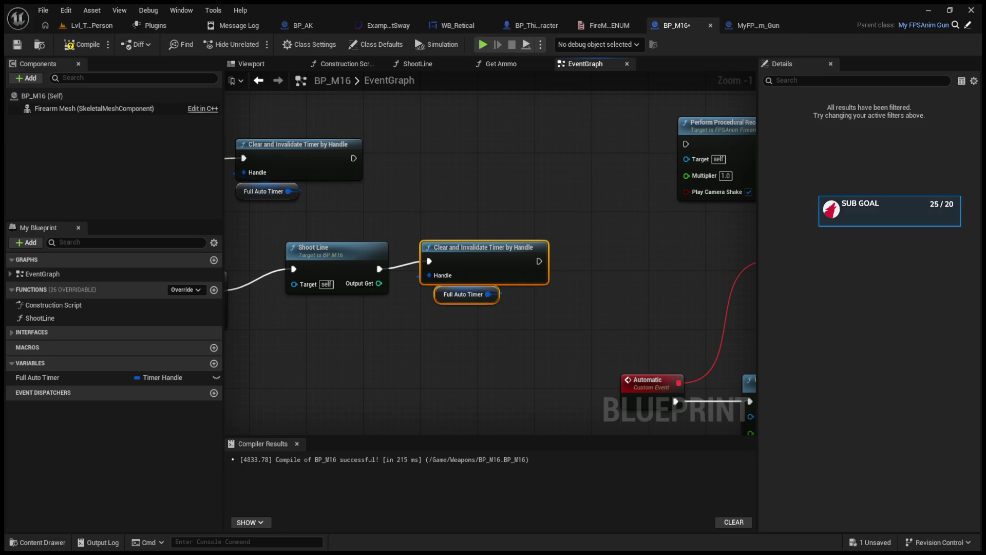
mouse_move(439, 356)
mouse_down()
mouse_move(452, 344)
mouse_move(373, 339)
mouse_up()
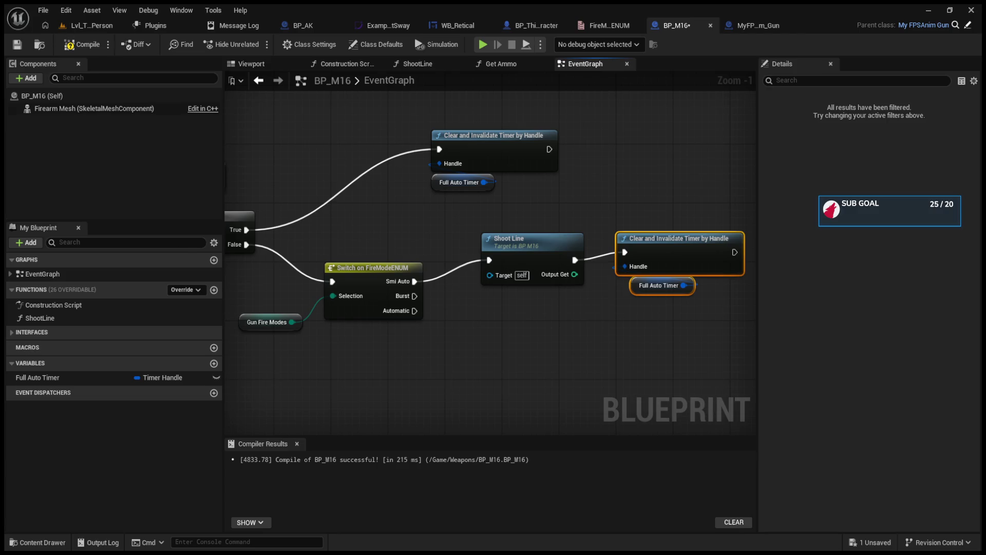
drag(575, 323, 653, 327)
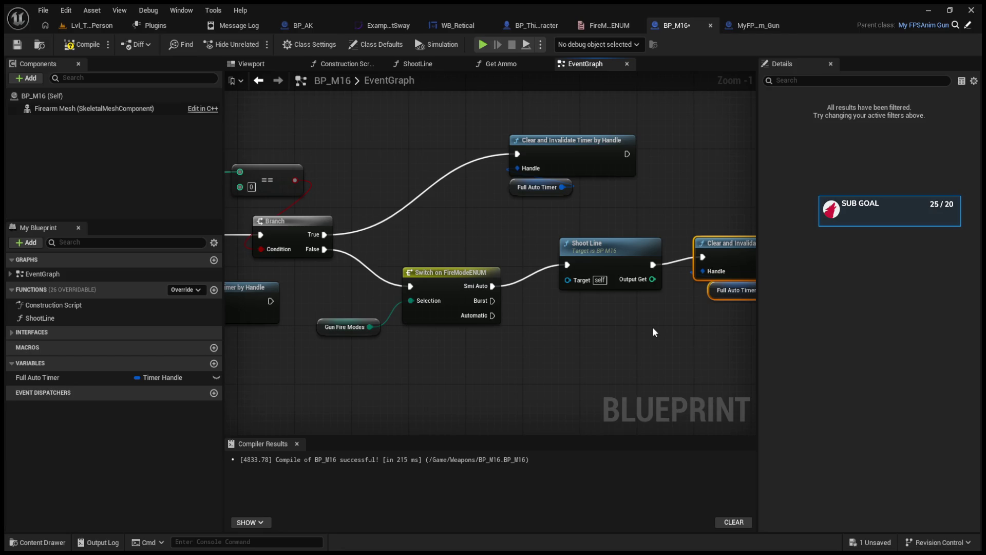
click(92, 25)
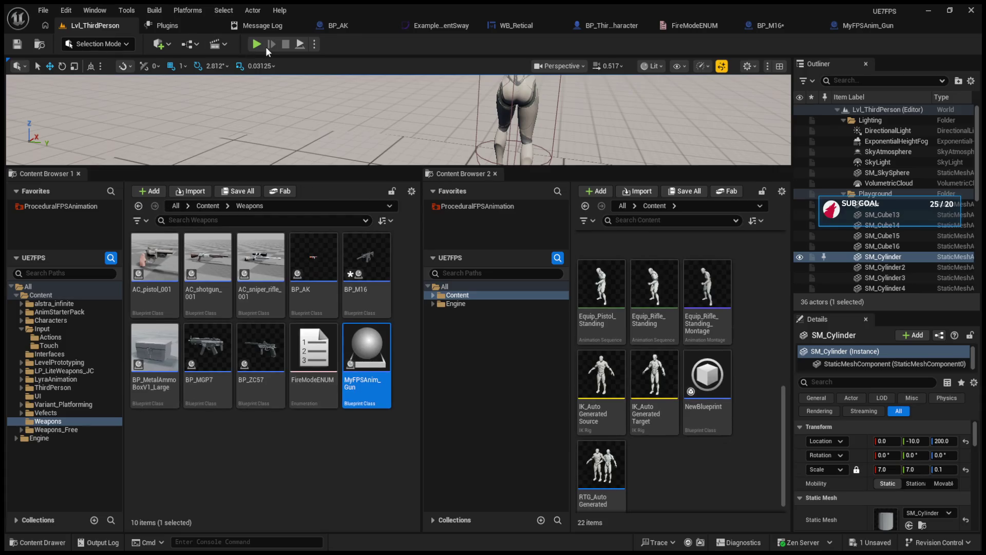
Step: In BP_ThirdPersonCharacter, wire IA_FireMode Triggered into Cycle Mode targeting a Current Weapon getter
drag(347, 165, 347, 389)
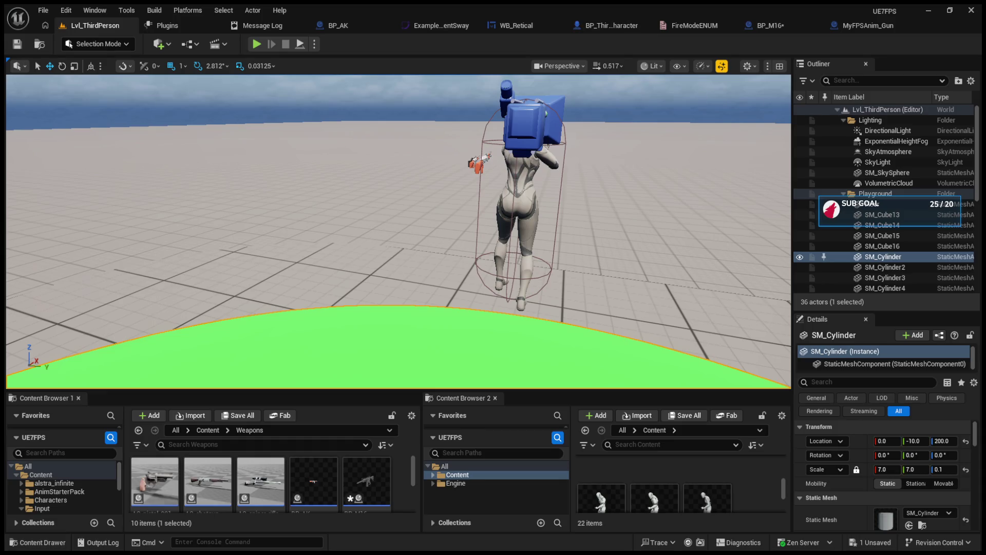
click(605, 25)
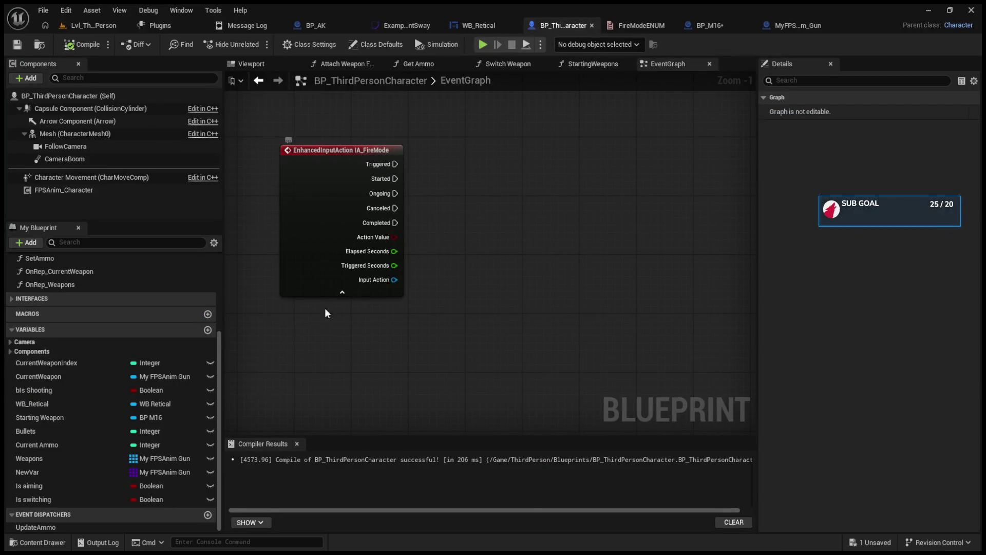
click(78, 377)
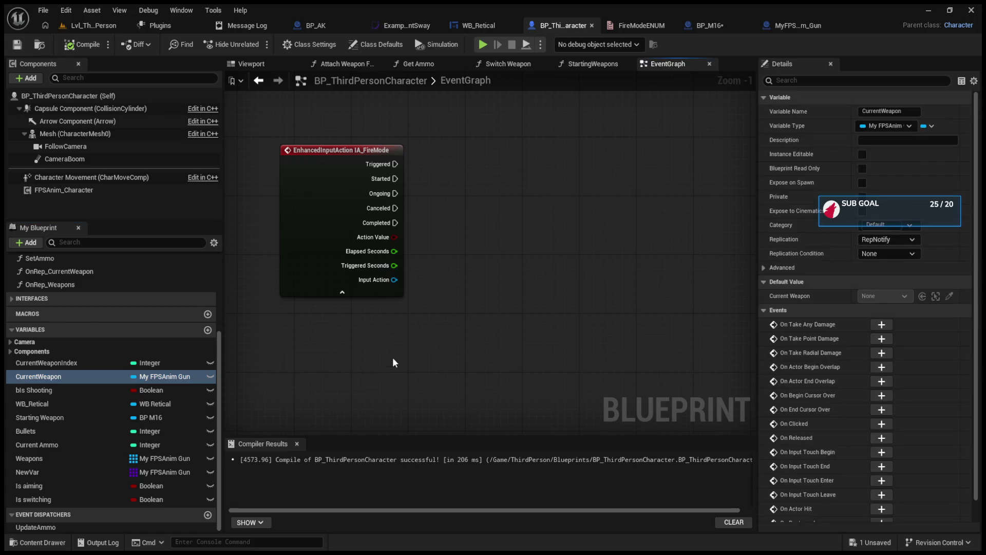
mouse_move(431, 345)
mouse_down()
mouse_move(561, 323)
mouse_move(509, 175)
mouse_up()
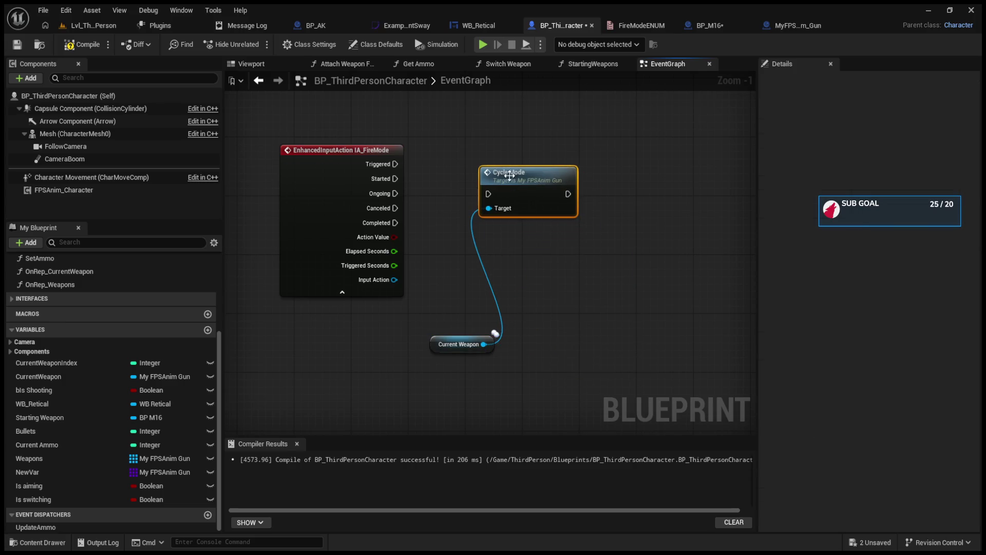
mouse_move(395, 163)
mouse_down()
mouse_move(483, 197)
mouse_move(531, 153)
mouse_up()
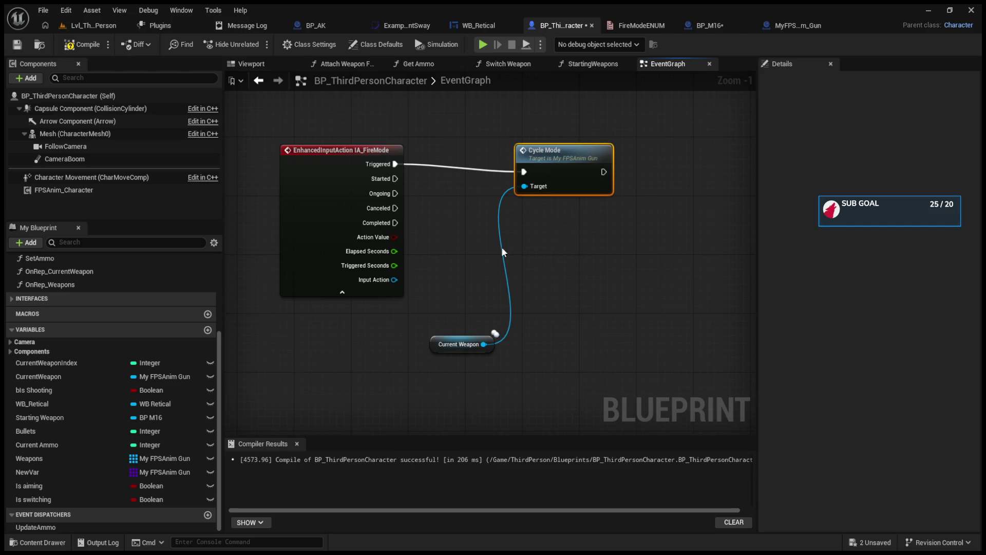
click(441, 344)
drag(440, 345, 312, 330)
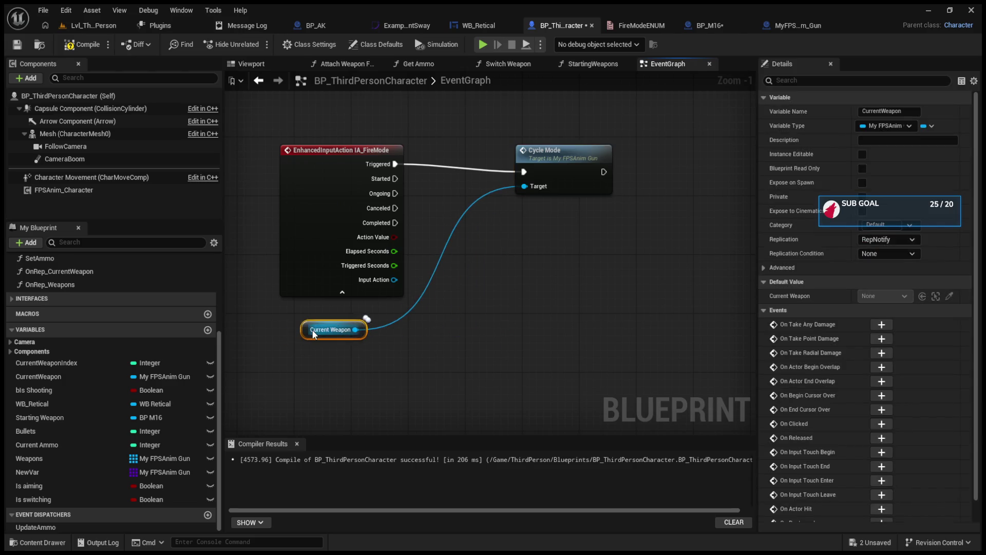
click(73, 51)
click(92, 25)
Step: Play the level and fire the rifle until ammo drops from 30 to 10, then stop
click(257, 44)
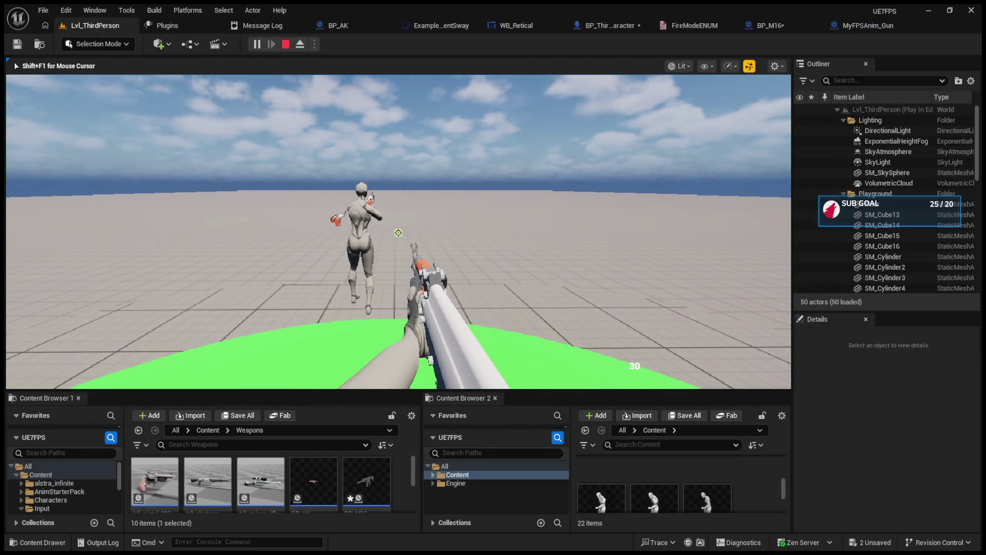
click(398, 233)
click(398, 232)
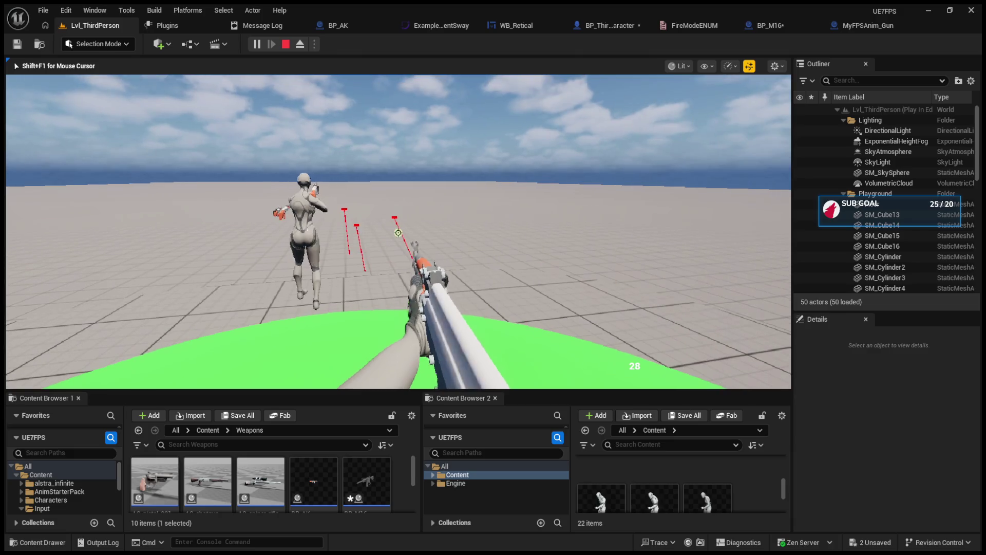
click(398, 233)
click(398, 232)
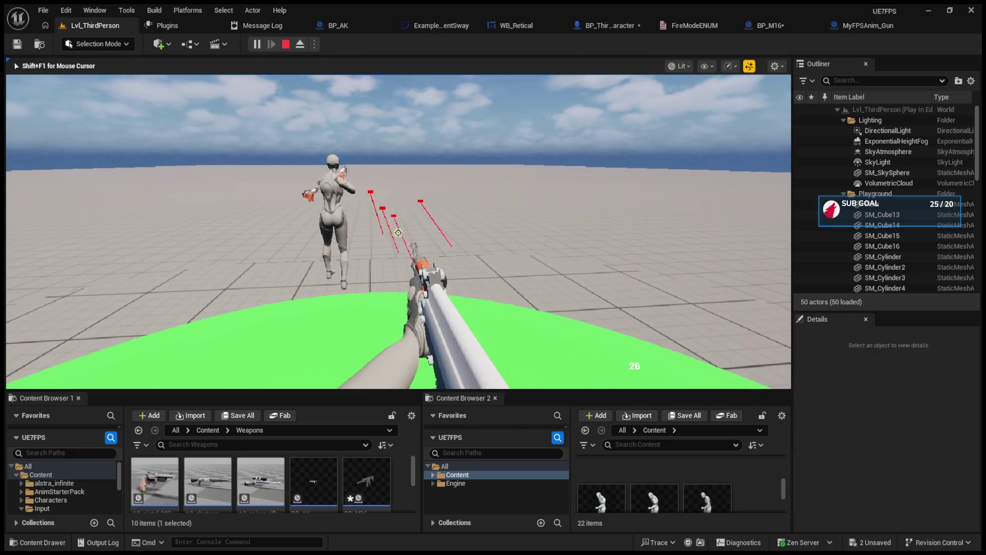
click(398, 233)
click(398, 232)
click(398, 233)
click(399, 233)
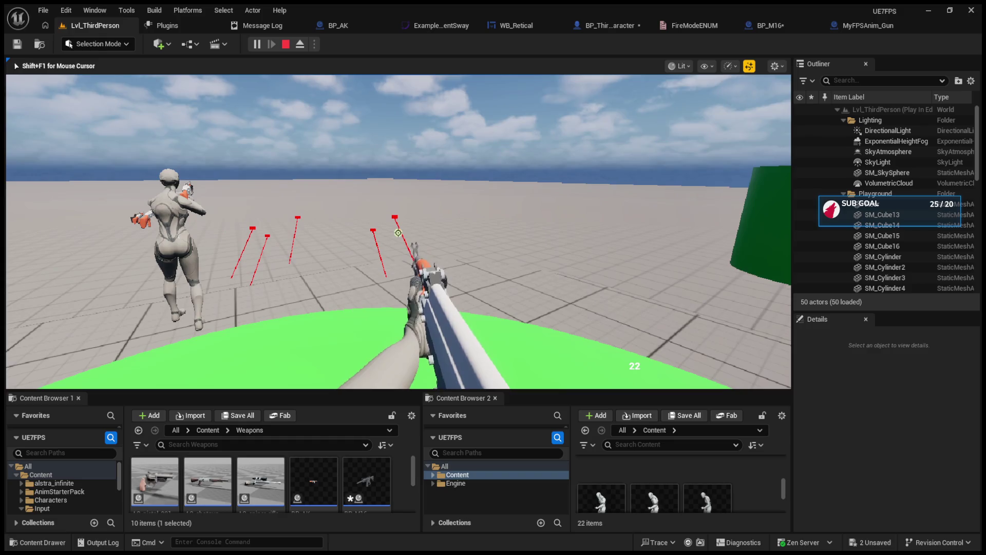
click(398, 232)
click(398, 232)
drag(398, 232, 398, 233)
key(Escape)
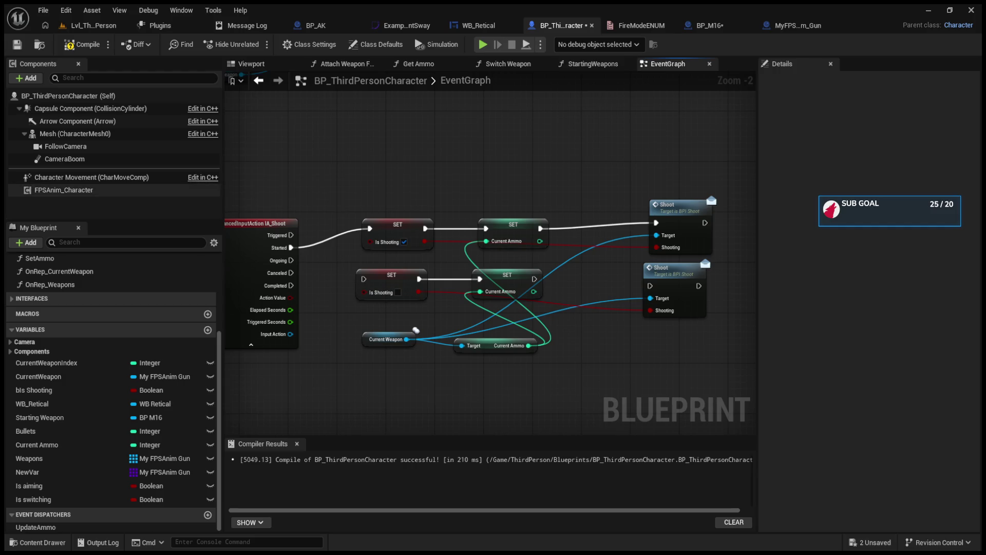
Step: Compile BP_ThirdPersonCharacter and return to the Lvl_ThirdPerson level
click(81, 44)
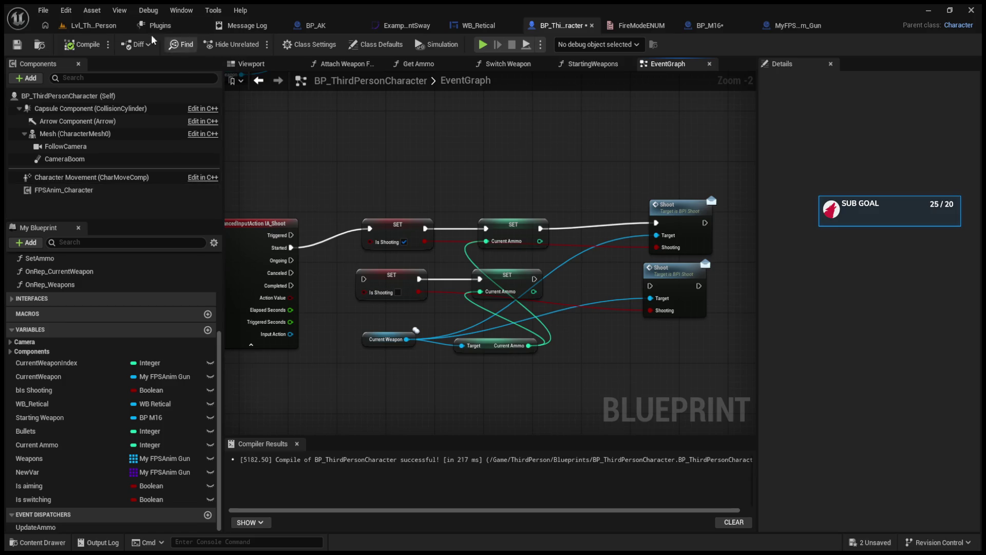
click(92, 26)
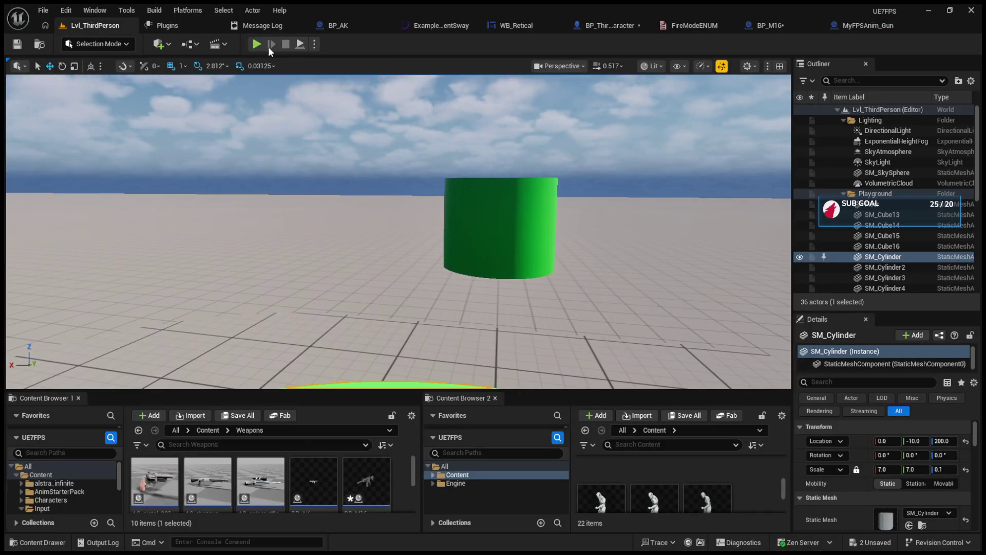
Step: Play the level and fire shots at the floor and the green cylinder, then stop
click(256, 44)
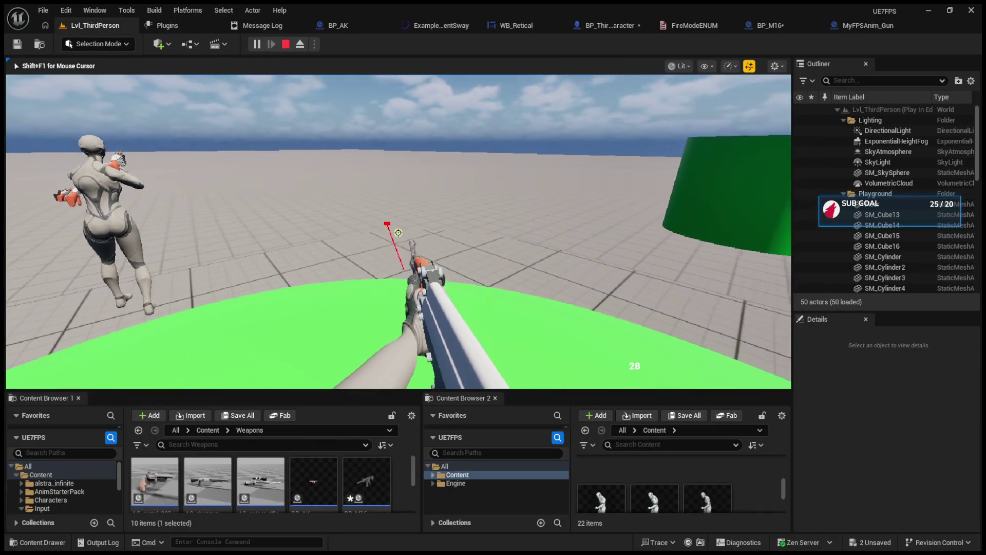
click(398, 232)
click(398, 232)
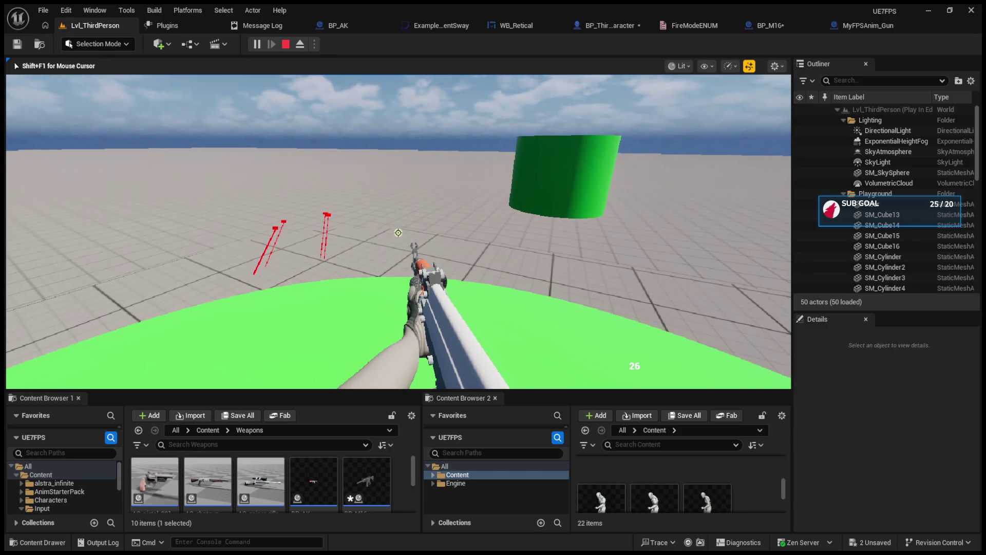
click(398, 232)
click(398, 232)
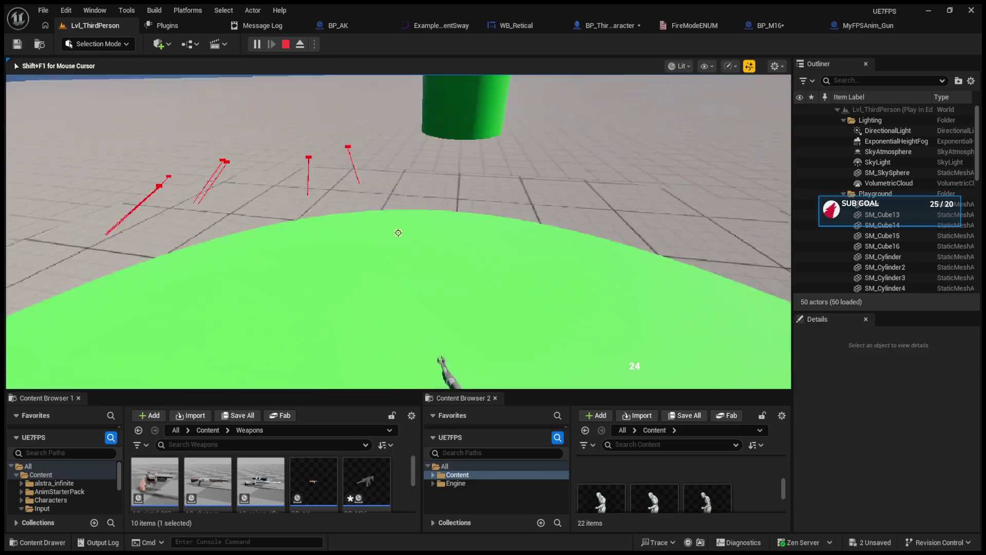
drag(398, 233, 398, 233)
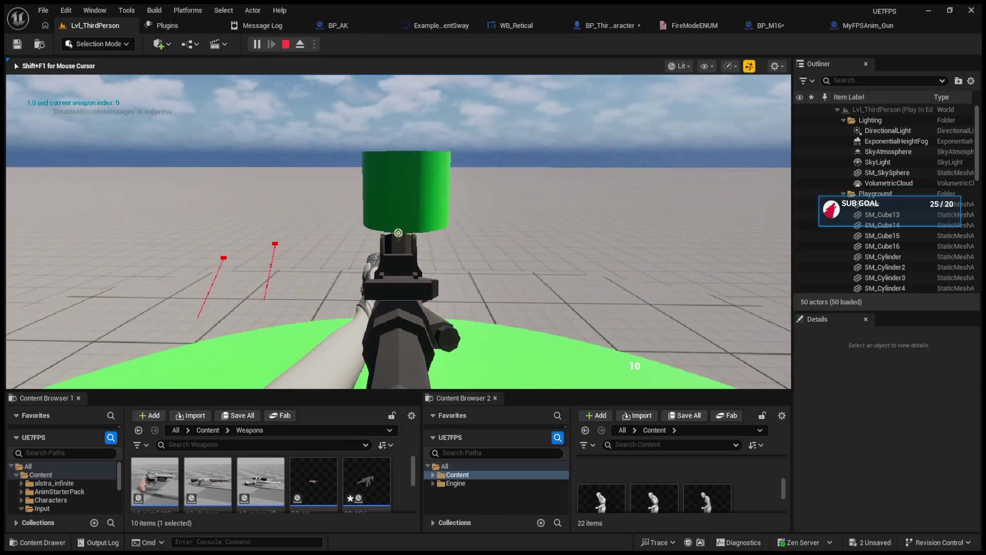
click(398, 233)
click(398, 233)
click(398, 233)
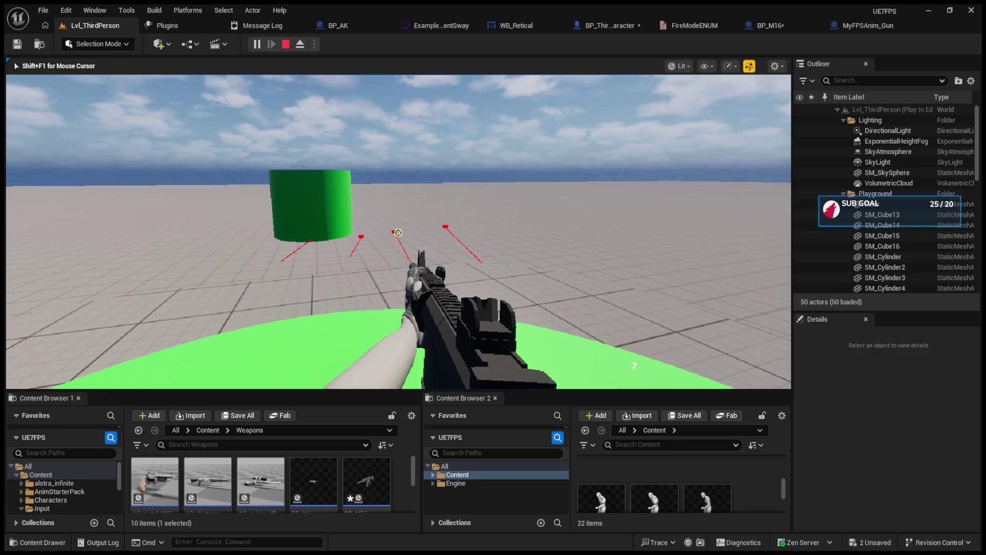
click(398, 233)
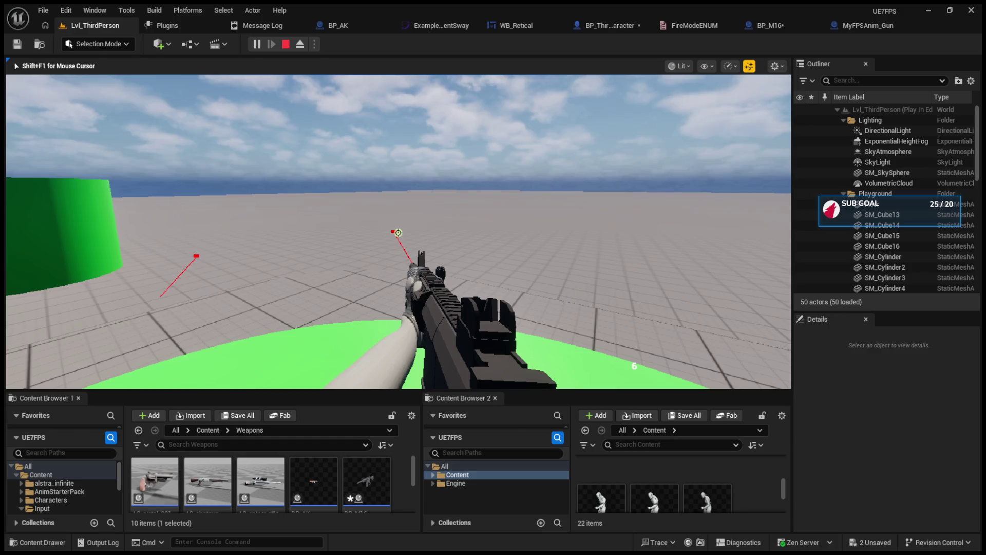
click(284, 45)
Step: Play again, scroll to switch weapons, and fire until the ammo counter reaches 0
click(261, 45)
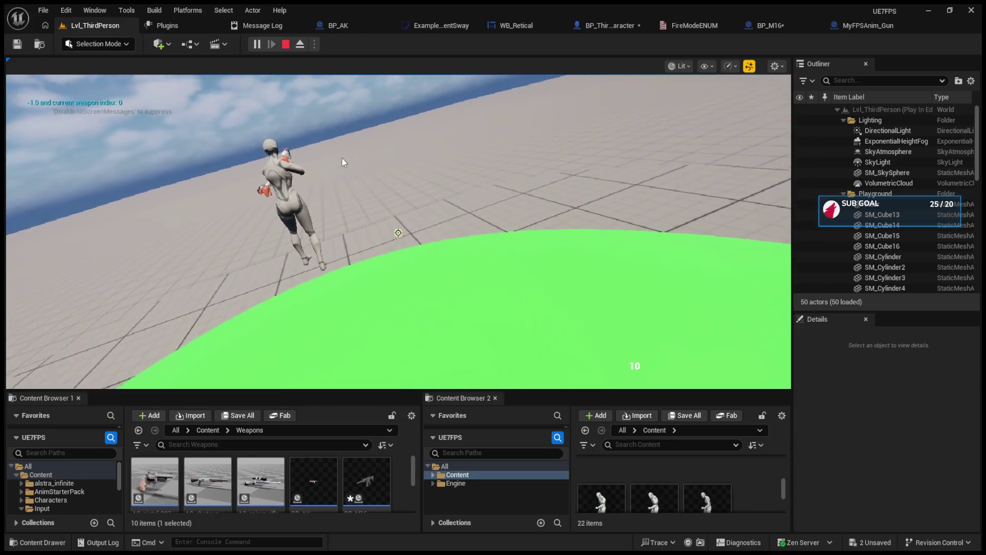
click(344, 163)
scroll(343, 162, down, 1)
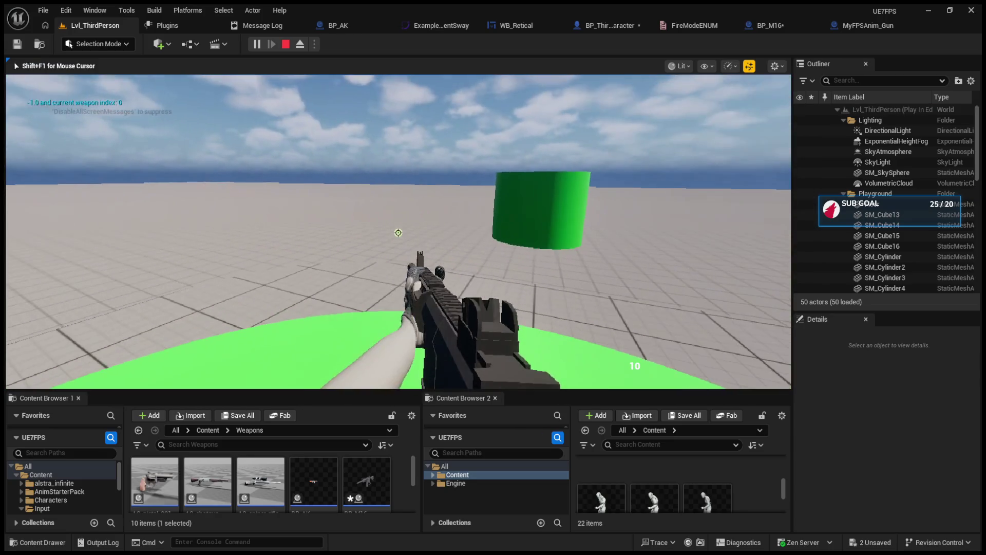
click(398, 232)
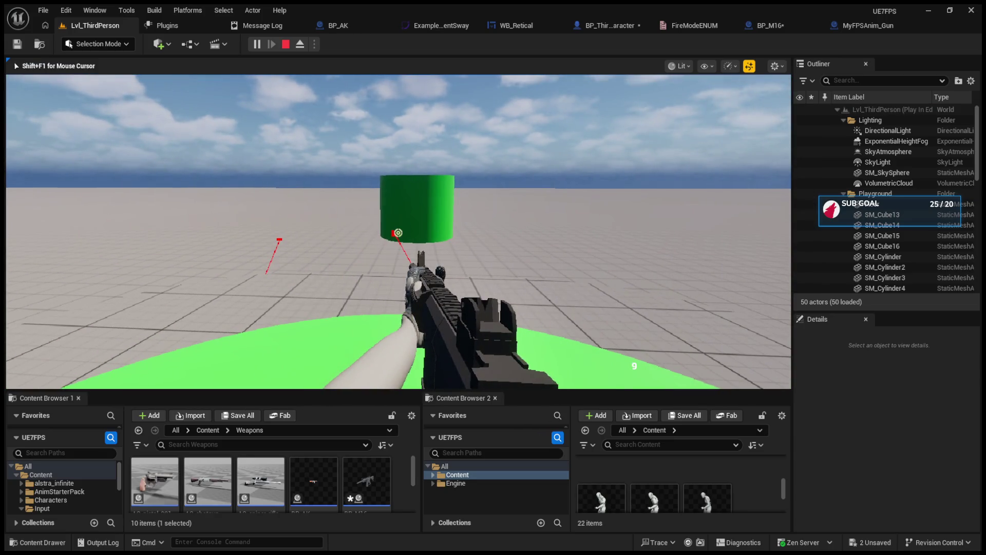
click(398, 233)
click(399, 233)
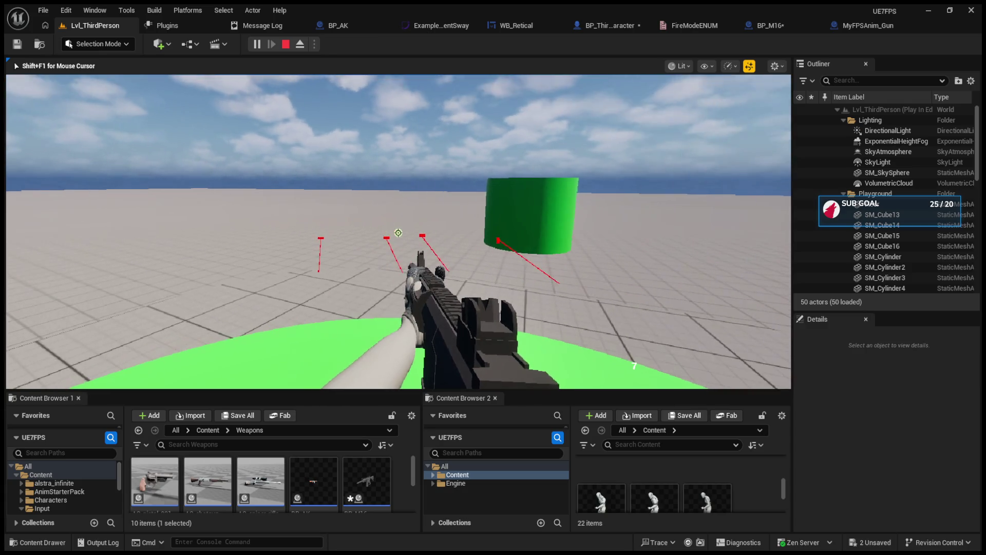
click(398, 233)
click(398, 233)
click(398, 232)
click(398, 233)
click(398, 233)
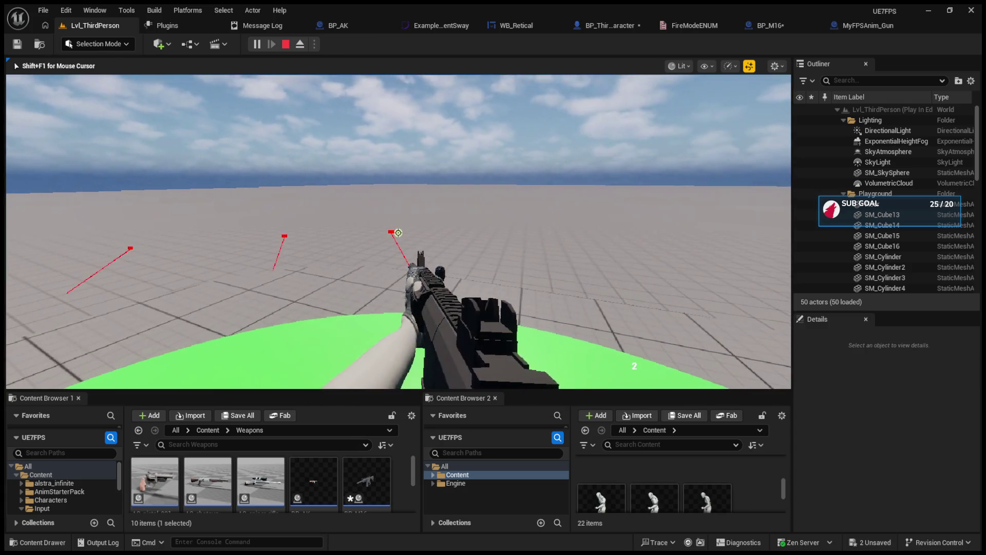
click(398, 233)
click(398, 233)
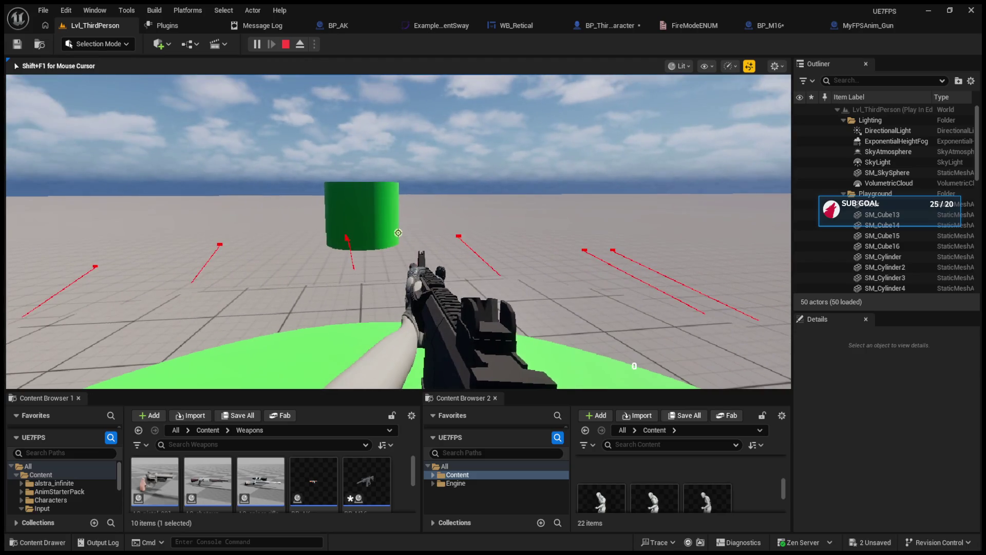
key(Escape)
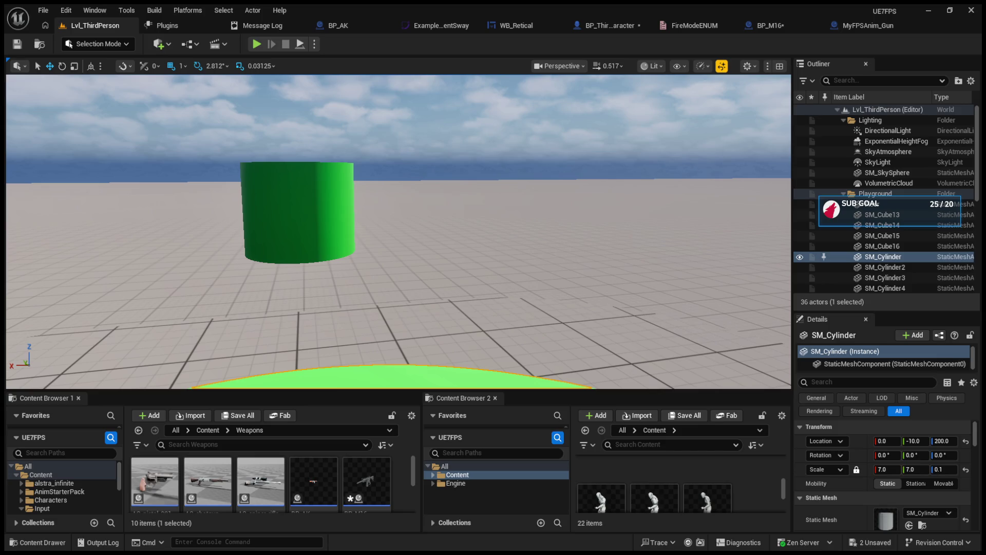
Step: Open the BPI_Shoot interface from the character's Shoot message node and review the CycleMode function
click(610, 25)
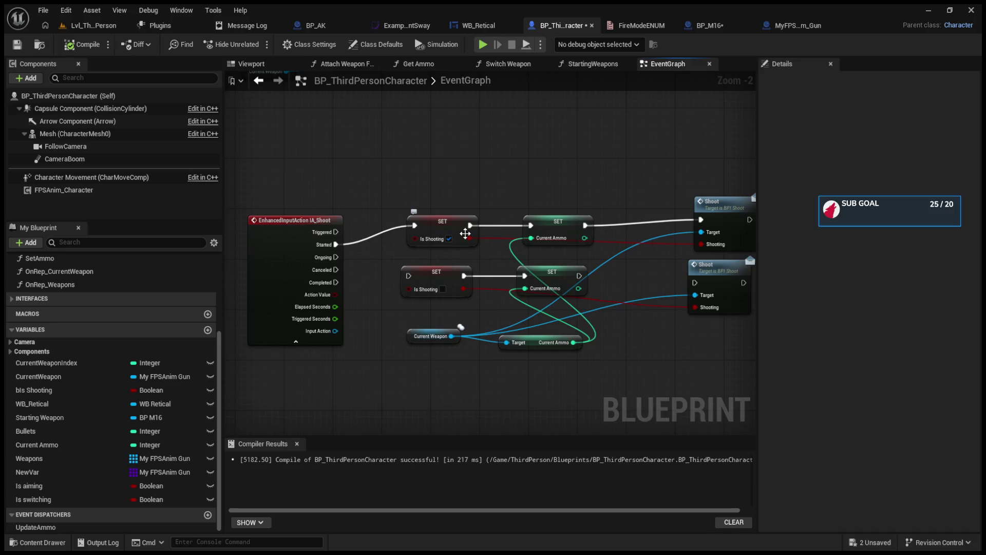
double_click(702, 205)
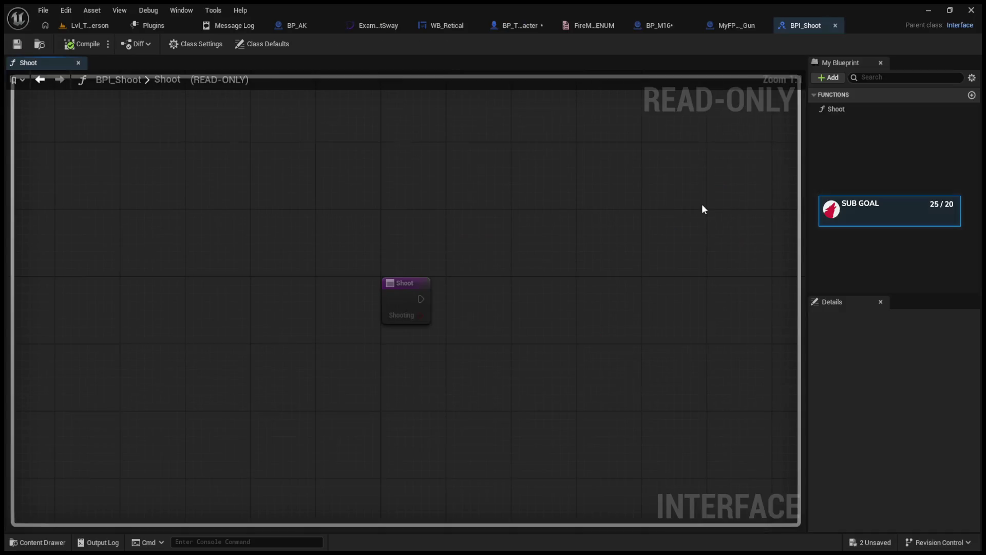
click(90, 25)
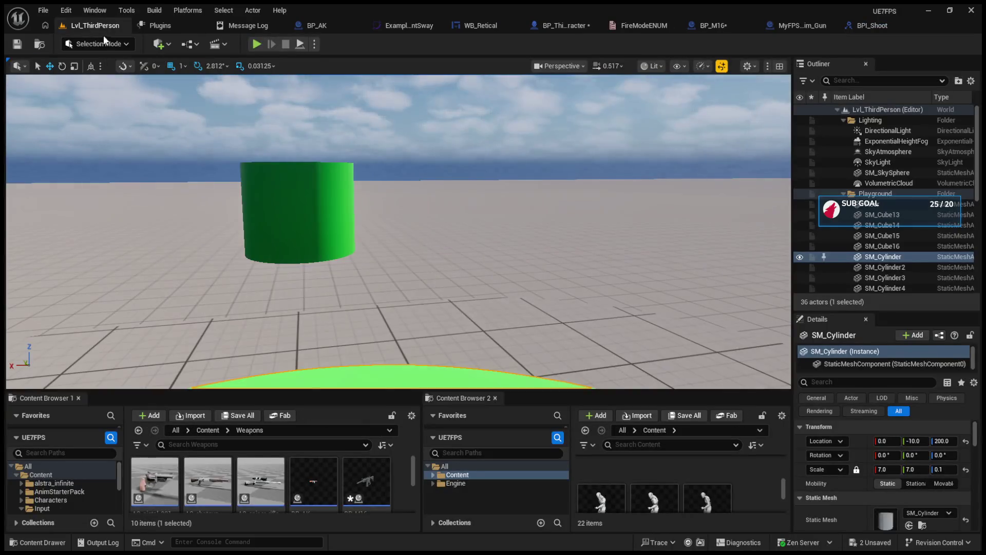
click(154, 25)
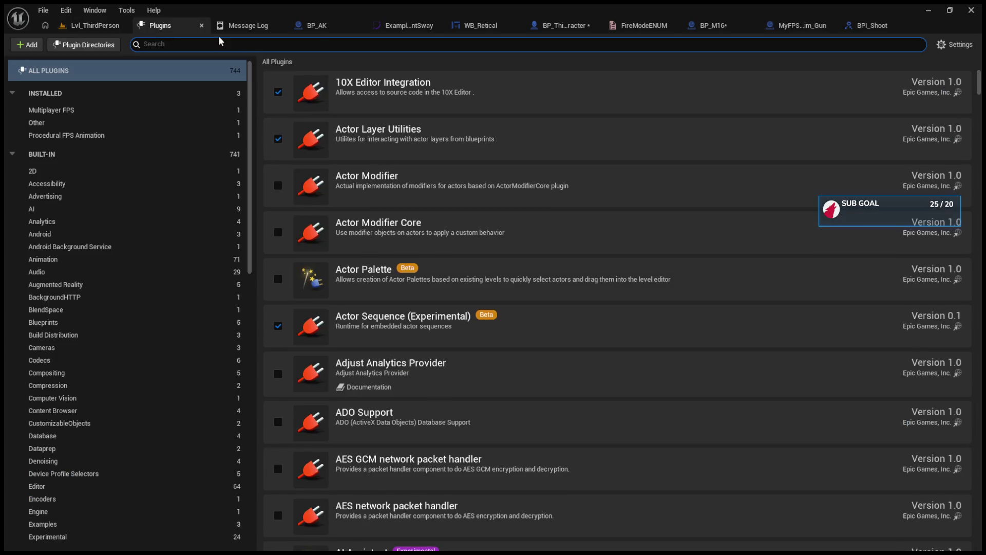
click(870, 30)
click(744, 28)
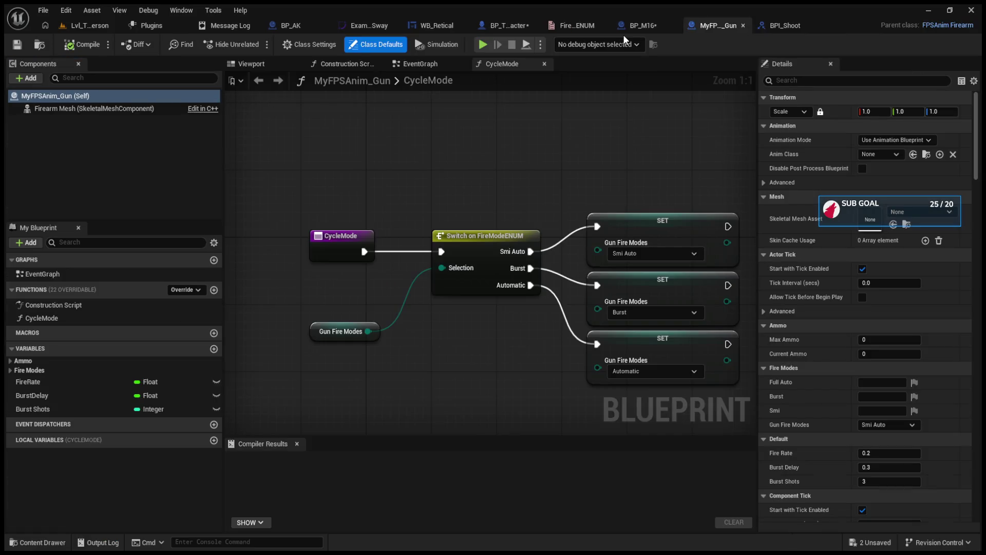
click(516, 23)
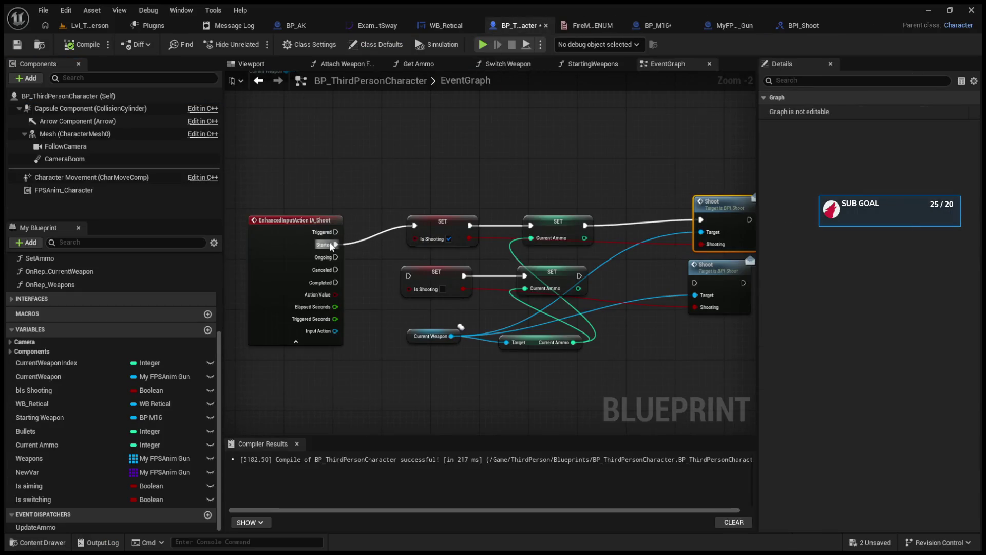
double_click(725, 214)
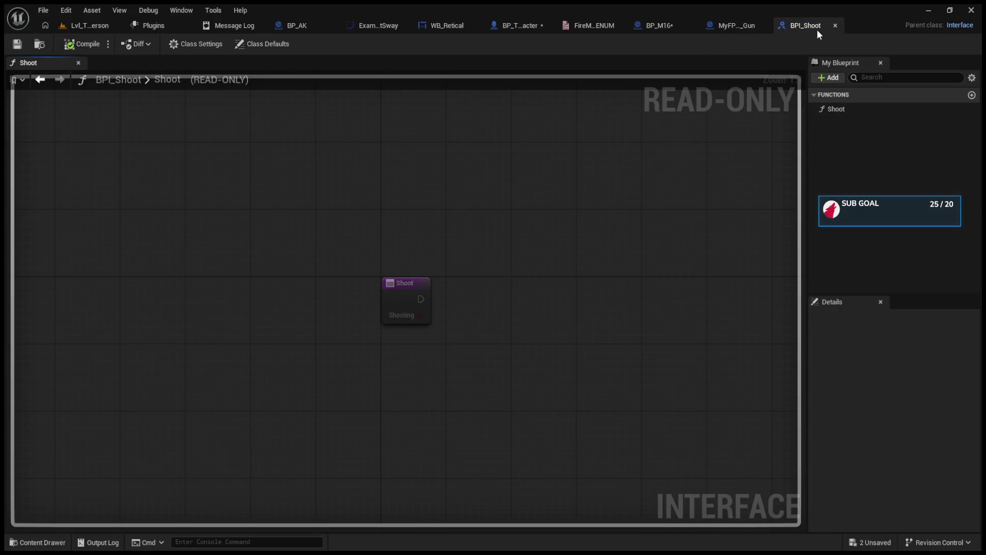
click(660, 25)
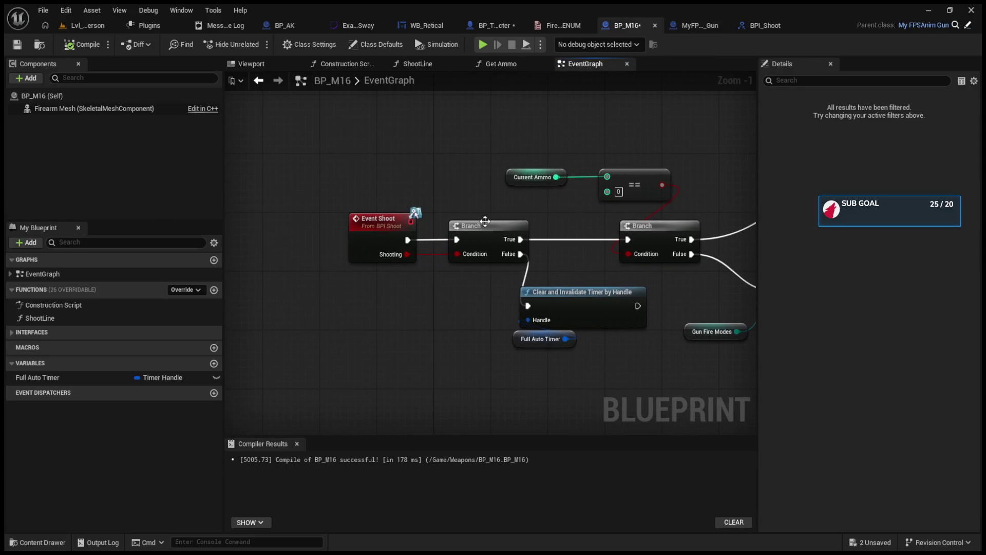
Step: Recompile BP_M16, wire Event Shoot directly to the Current Ammo Branch, and move the old Branch aside
drag(437, 290, 523, 340)
drag(501, 280, 530, 281)
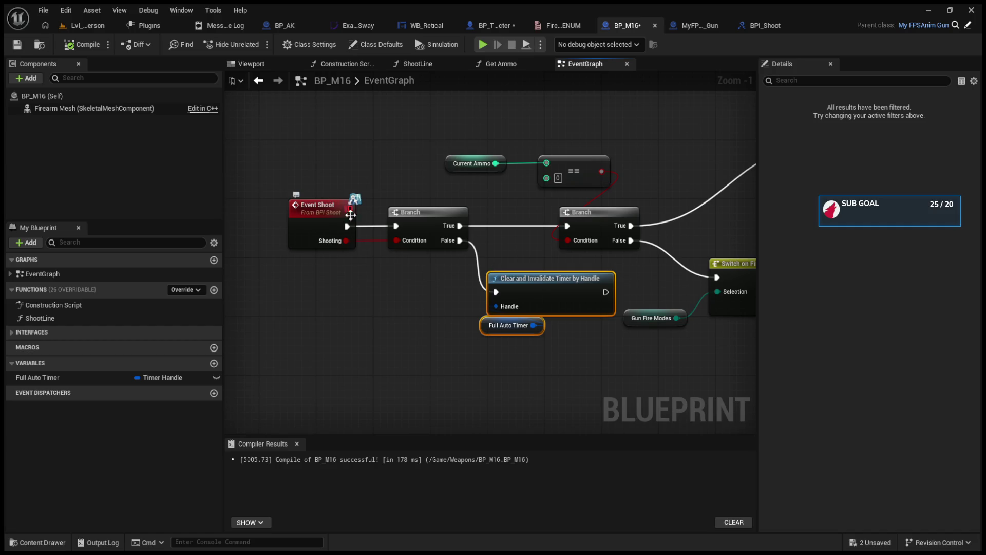
click(81, 45)
drag(346, 229, 567, 225)
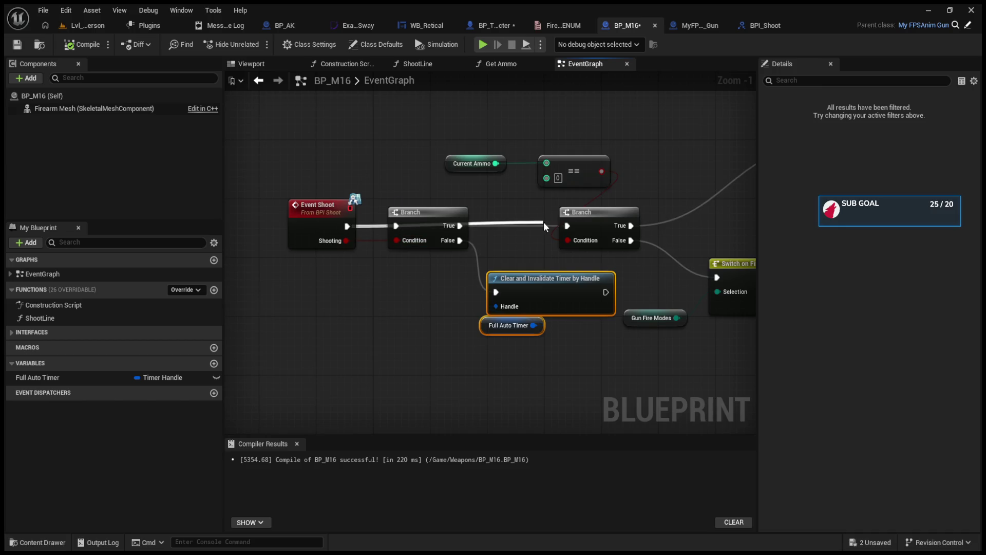
drag(428, 228, 414, 287)
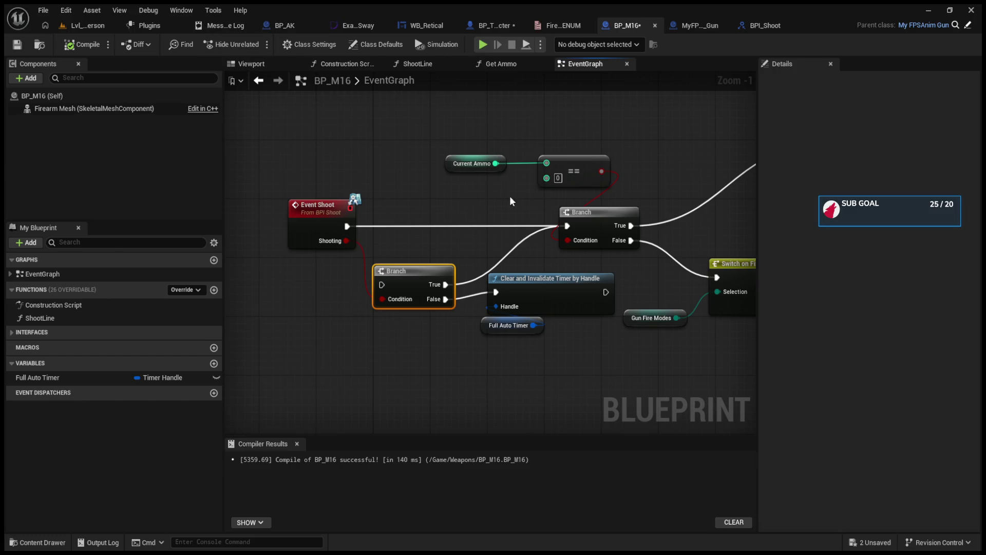
click(109, 26)
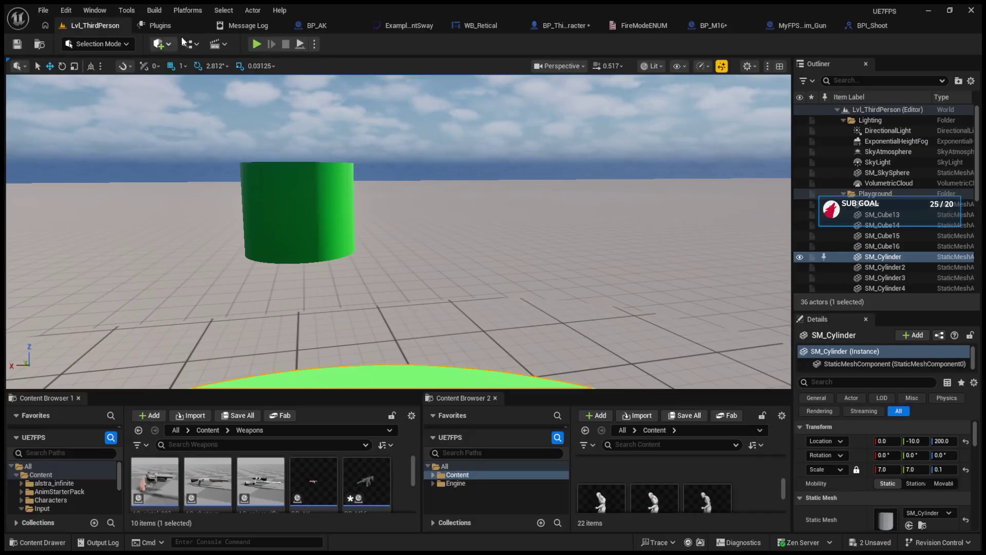
Step: Play the level, switch to the M16 with key 1, and fire several rounds
key(alt+p)
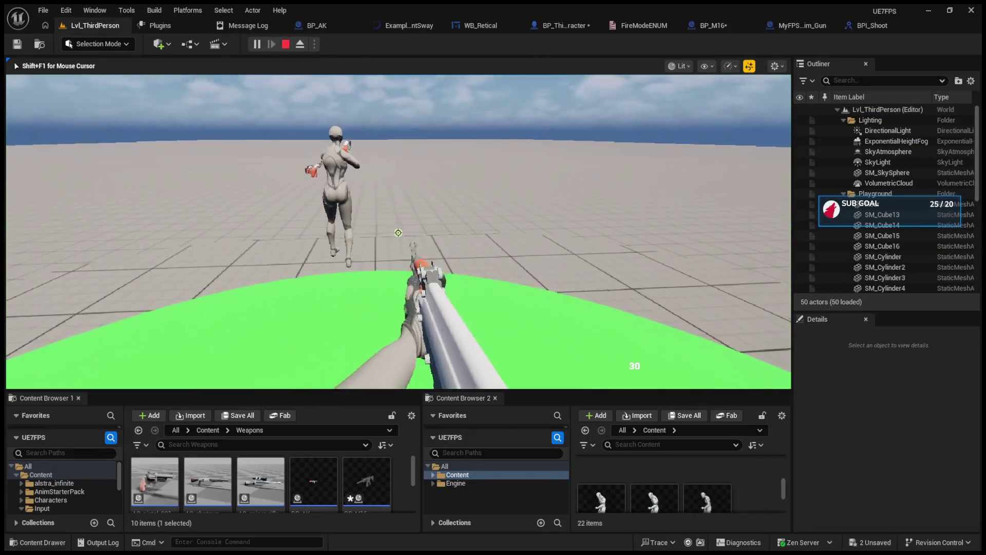
key(1)
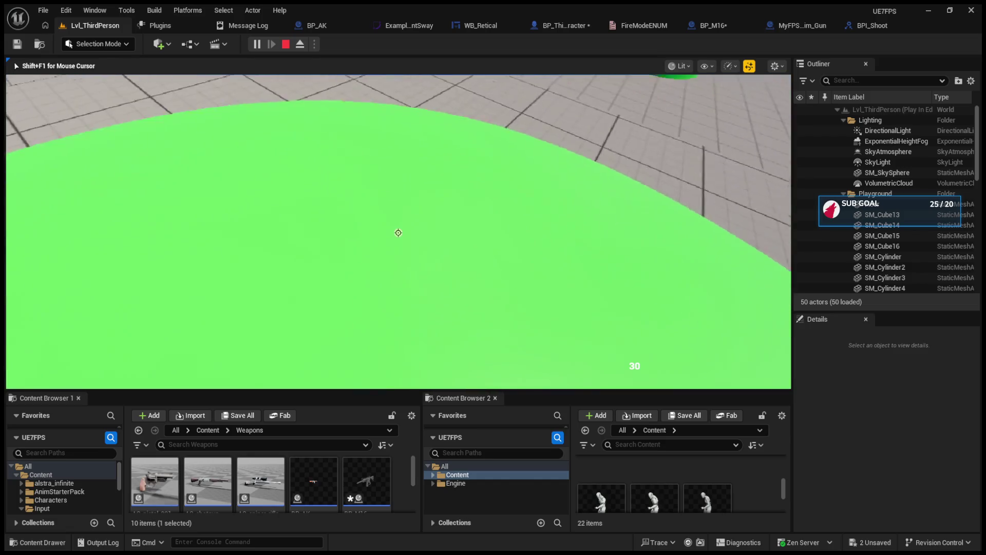
click(398, 233)
click(398, 233)
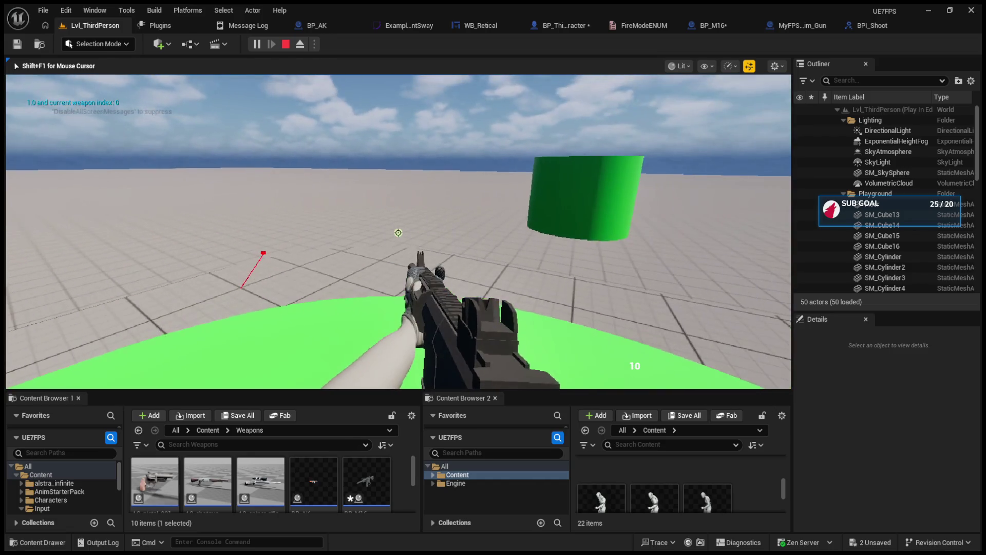
click(398, 232)
click(398, 232)
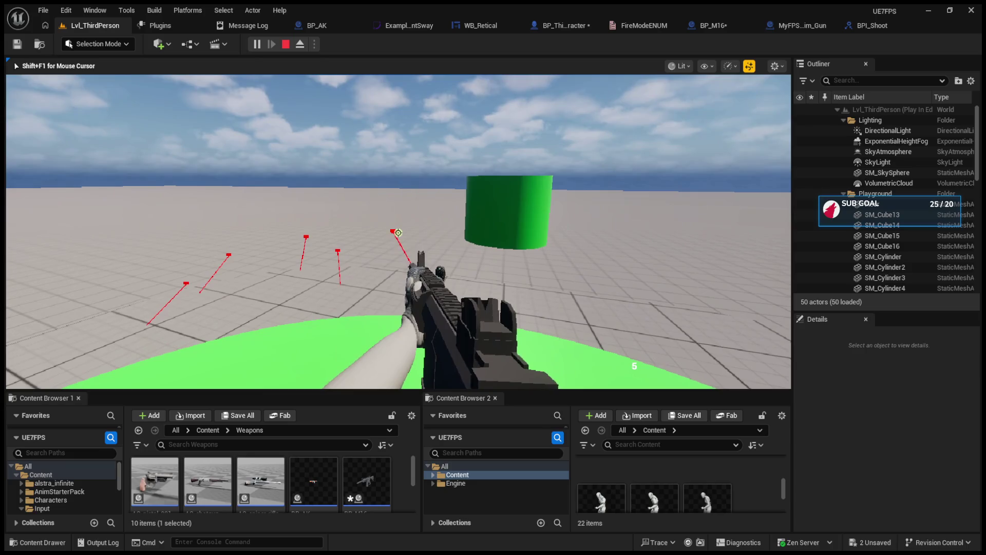
click(398, 233)
click(398, 233)
click(398, 233)
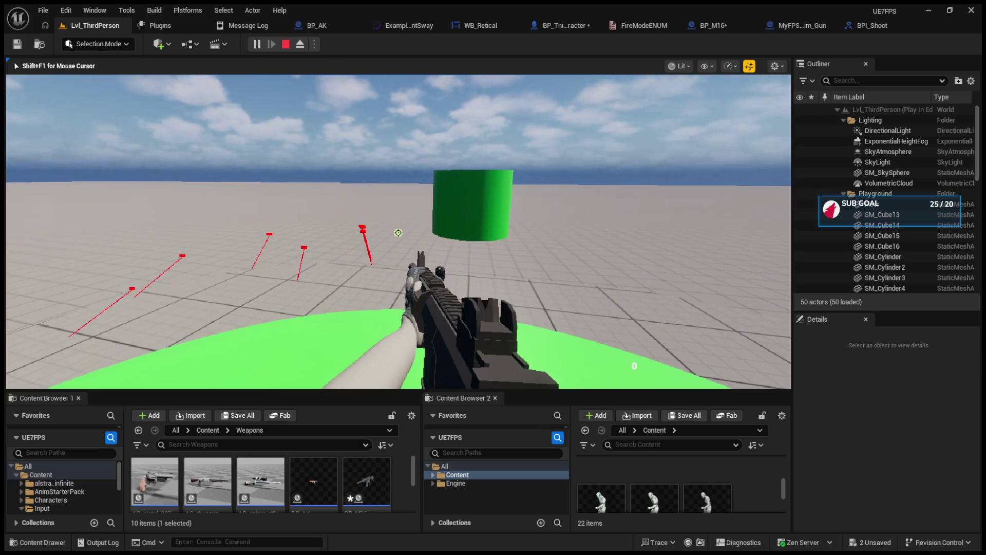
key(Escape)
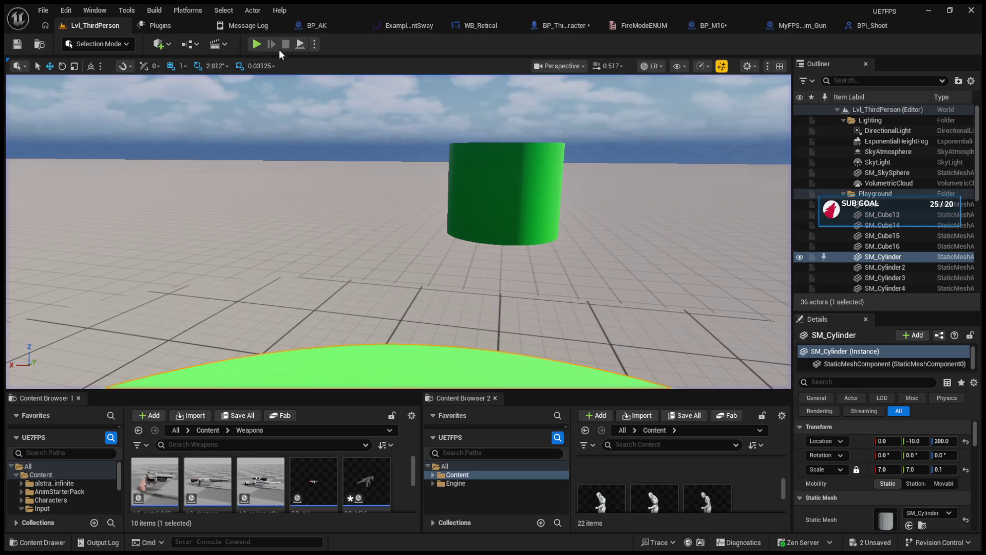
Step: Restart play, switch to the M16, and keep firing until ammo drops to 3
click(256, 46)
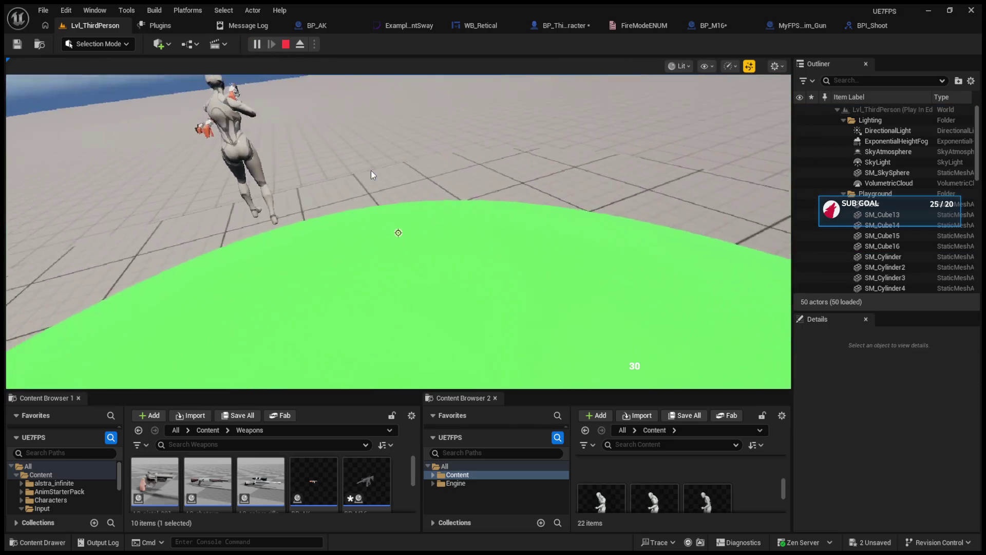
click(376, 175)
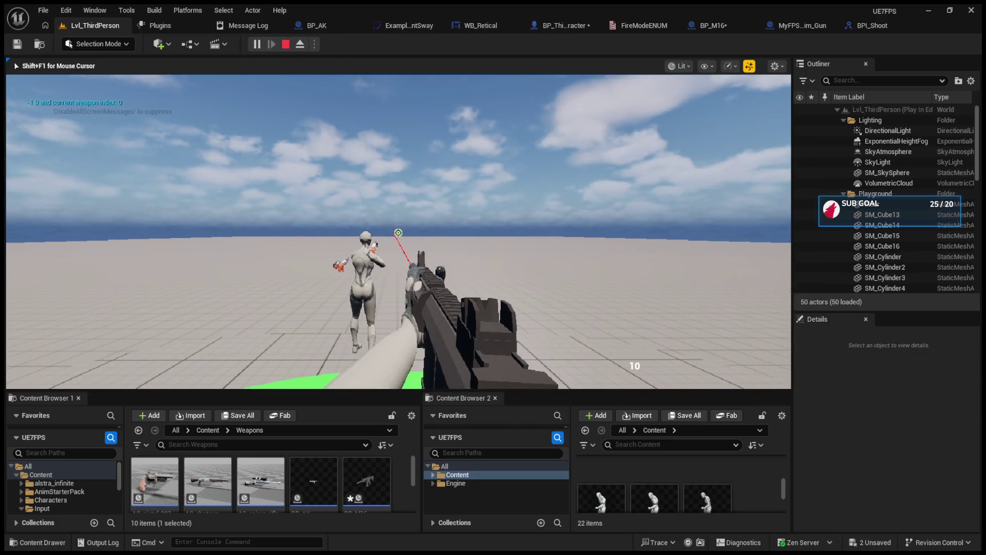
key(Escape)
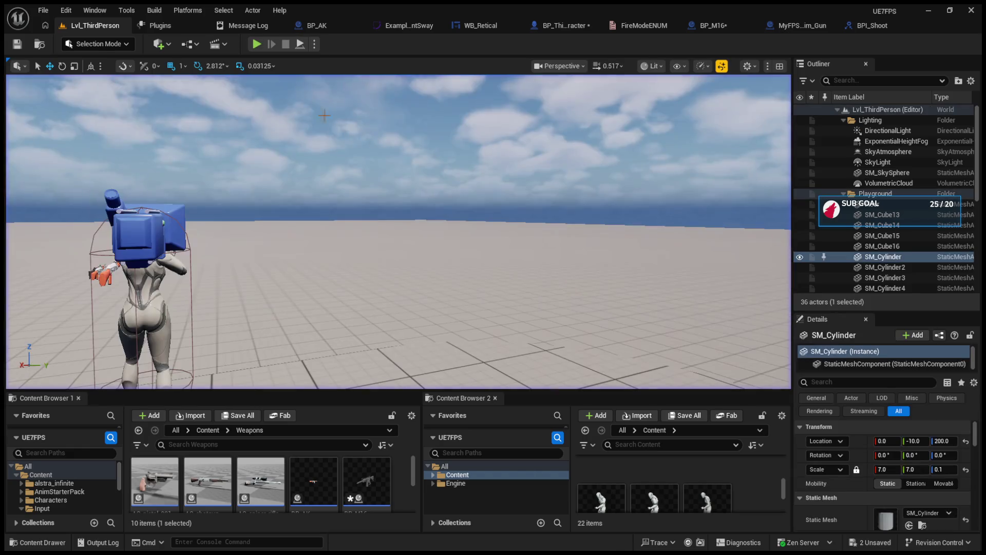
click(257, 45)
click(355, 161)
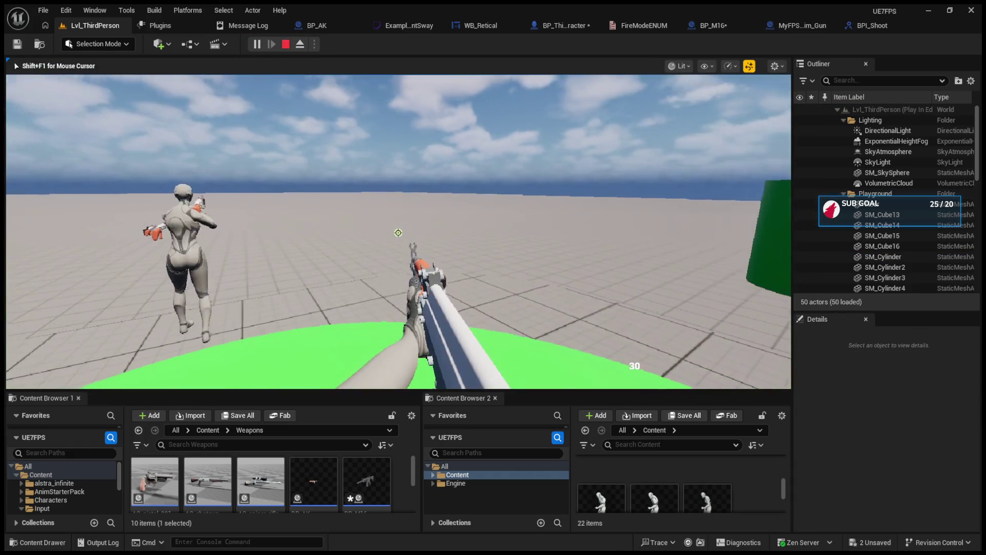
key(1)
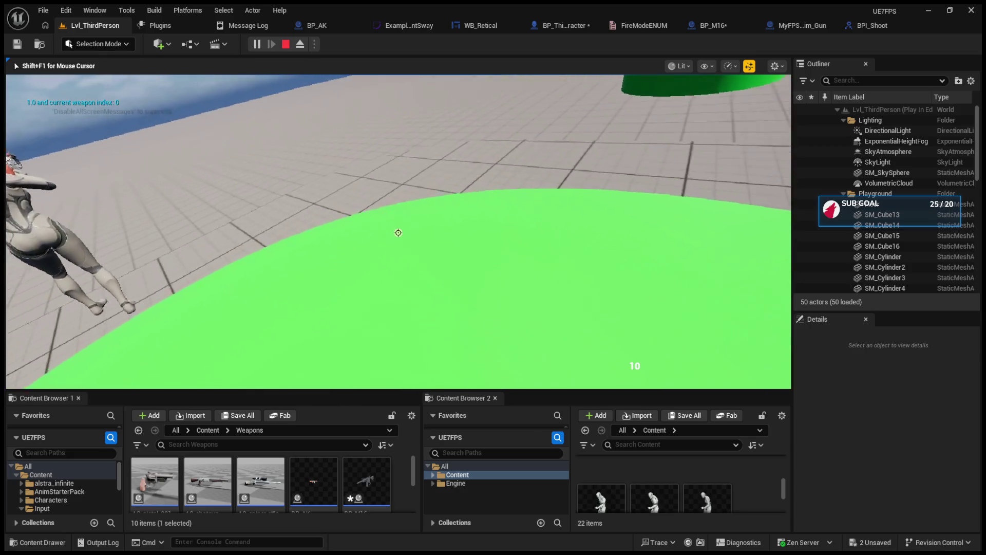
click(398, 232)
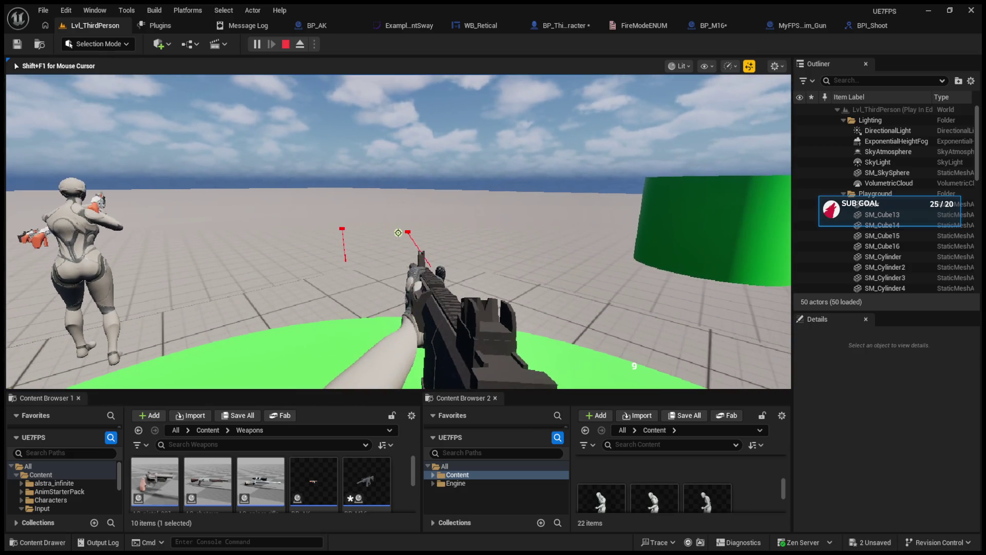
click(398, 233)
click(398, 233)
click(398, 233)
click(398, 232)
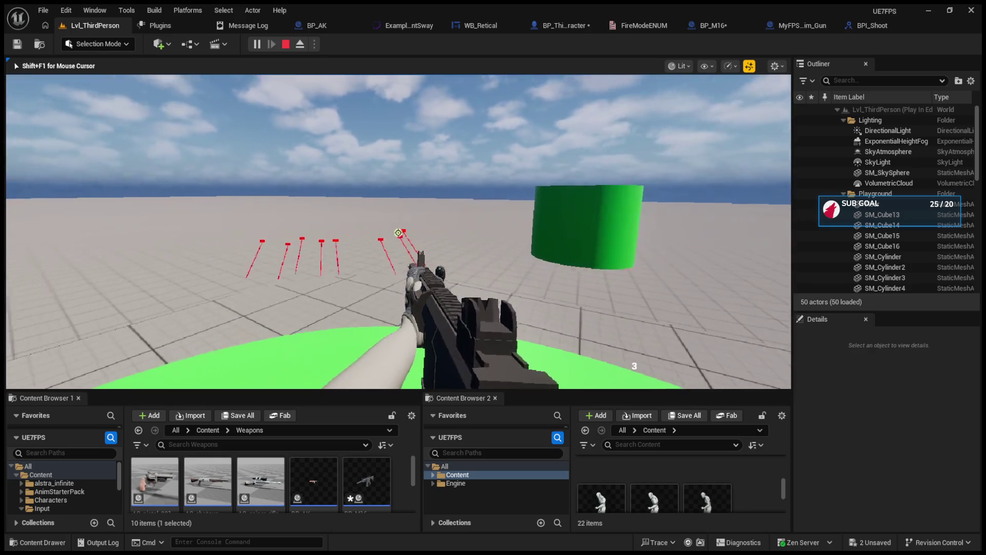
key(Escape)
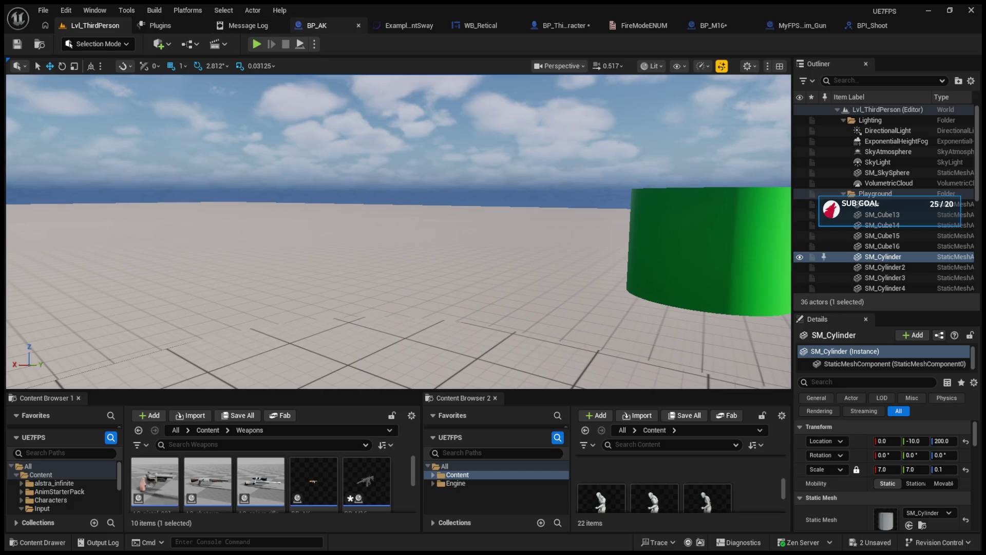
click(541, 29)
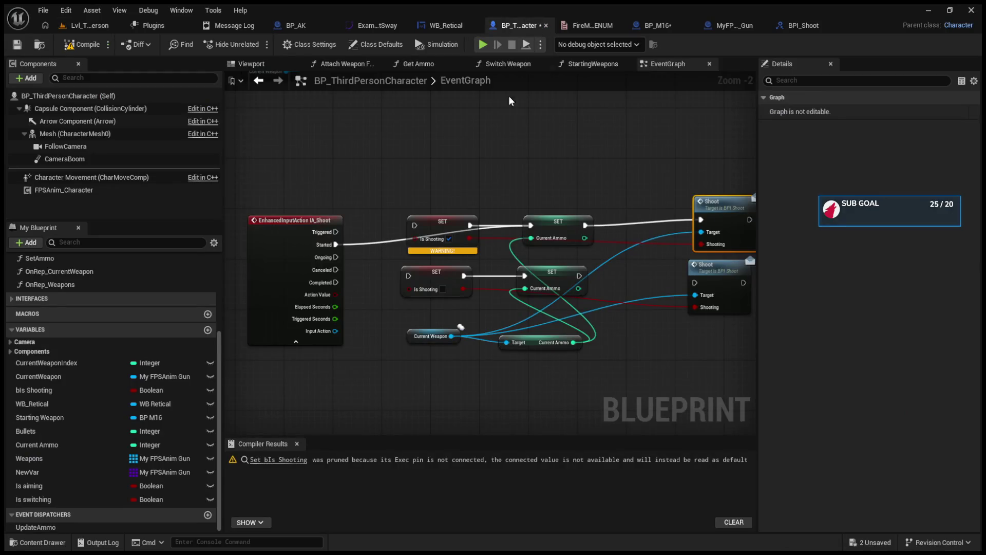
Step: Break the two SET Is Shooting nodes' wires and move both setters out of the way
mouse_move(454, 220)
mouse_down()
mouse_move(437, 256)
mouse_move(459, 163)
mouse_up()
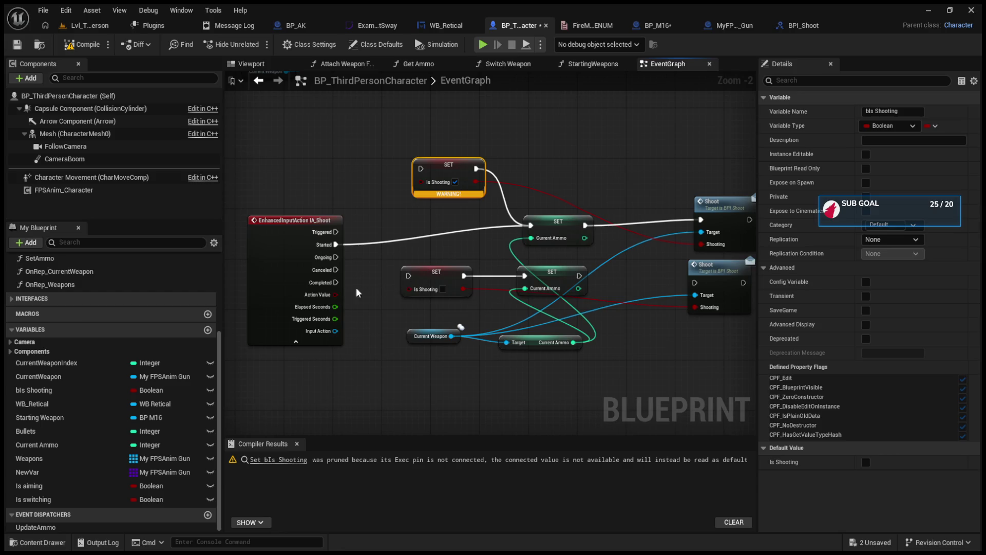
ctrl+click(441, 162)
mouse_move(441, 158)
mouse_down()
mouse_move(470, 328)
mouse_move(447, 138)
mouse_up()
click(452, 147)
alt+click(476, 169)
alt+click(476, 181)
alt+click(464, 276)
alt+click(463, 289)
mouse_move(491, 150)
mouse_down()
mouse_move(436, 272)
mouse_move(349, 157)
mouse_move(302, 159)
mouse_up()
click(355, 213)
Step: Regroup the Current Ammo setters, Current Weapon getter and both Shoot nodes, then view MyFPSAnim_Gun
drag(507, 202, 590, 367)
drag(553, 235, 541, 248)
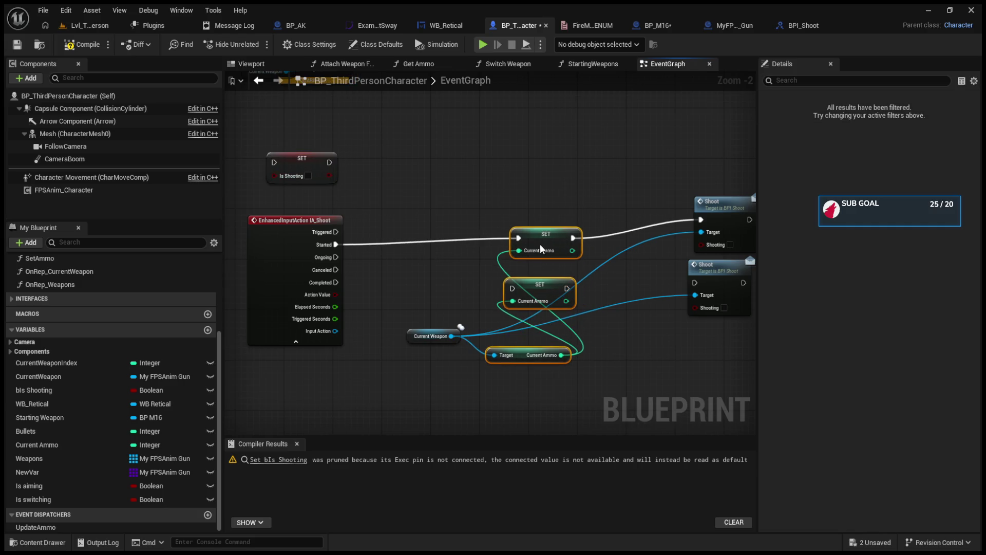
drag(430, 336, 296, 361)
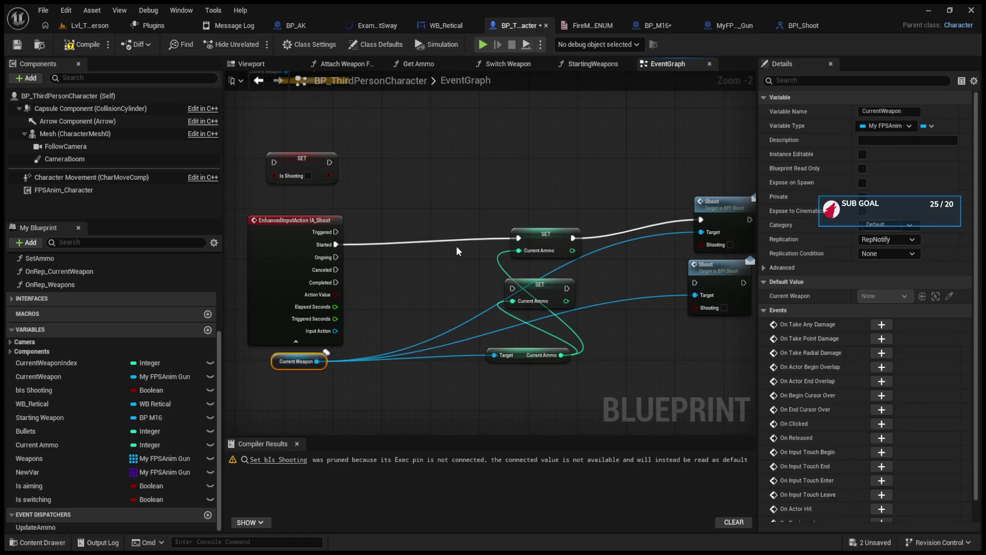
drag(459, 251, 585, 329)
mouse_move(534, 247)
mouse_down()
mouse_move(424, 270)
mouse_move(431, 247)
mouse_up()
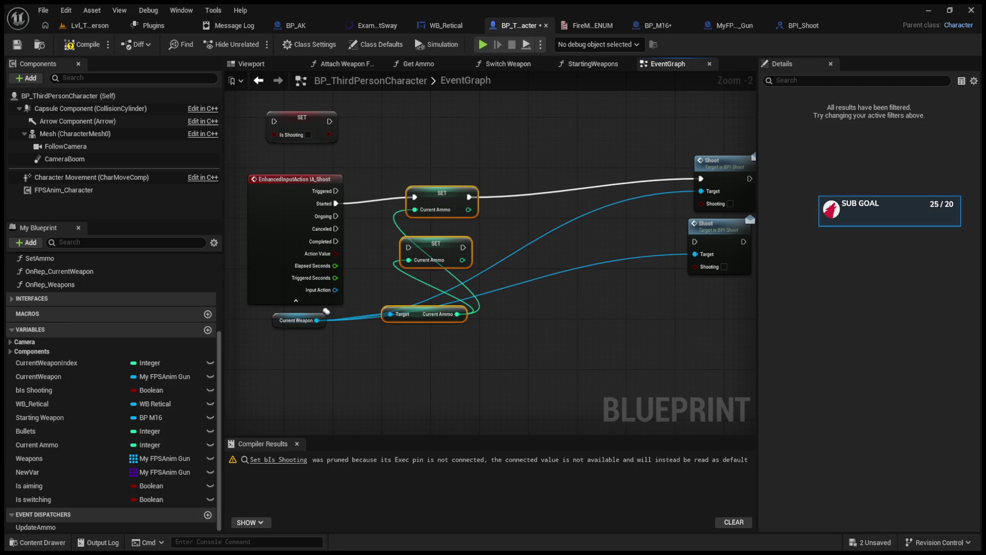
drag(616, 155, 698, 282)
drag(659, 219, 507, 246)
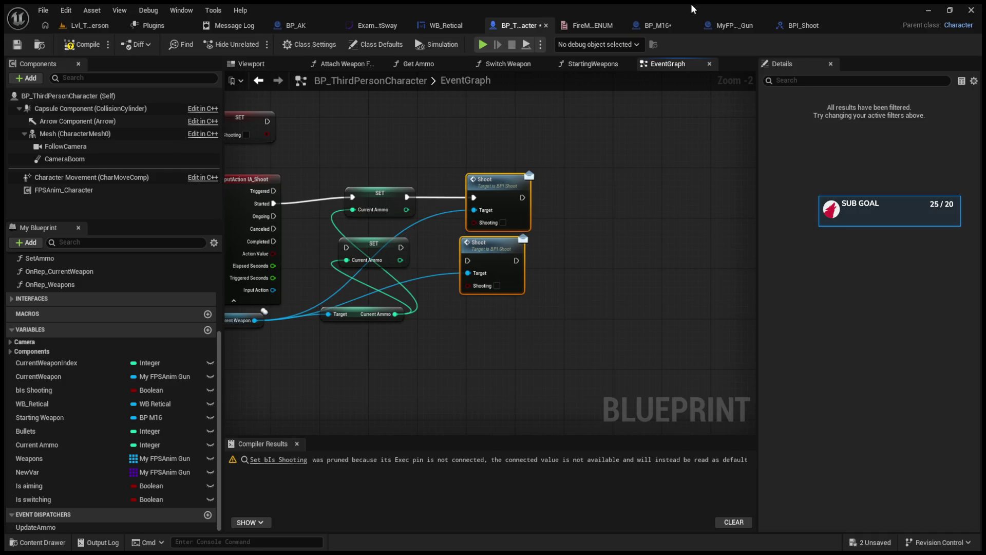
click(735, 25)
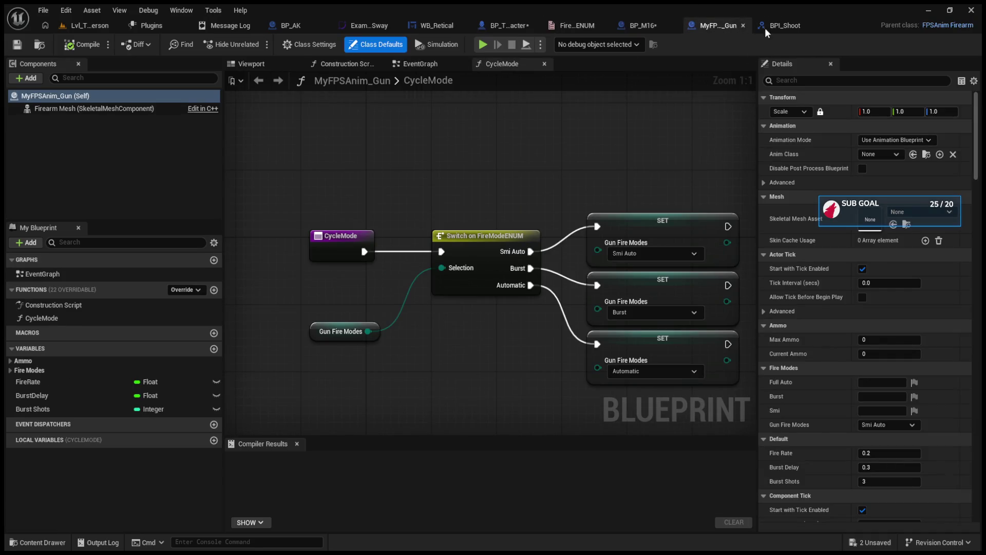
Step: Review BP_M16's fire-mode switch logic and recompile it, then go back to the character graph
click(765, 27)
click(636, 26)
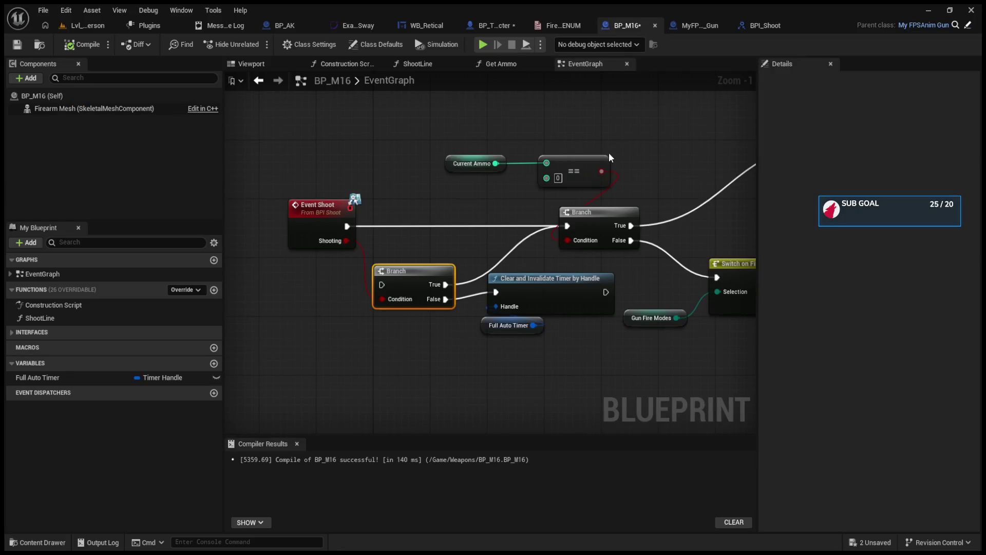
mouse_move(562, 191)
mouse_down()
mouse_move(447, 201)
mouse_move(644, 221)
mouse_move(539, 232)
mouse_up()
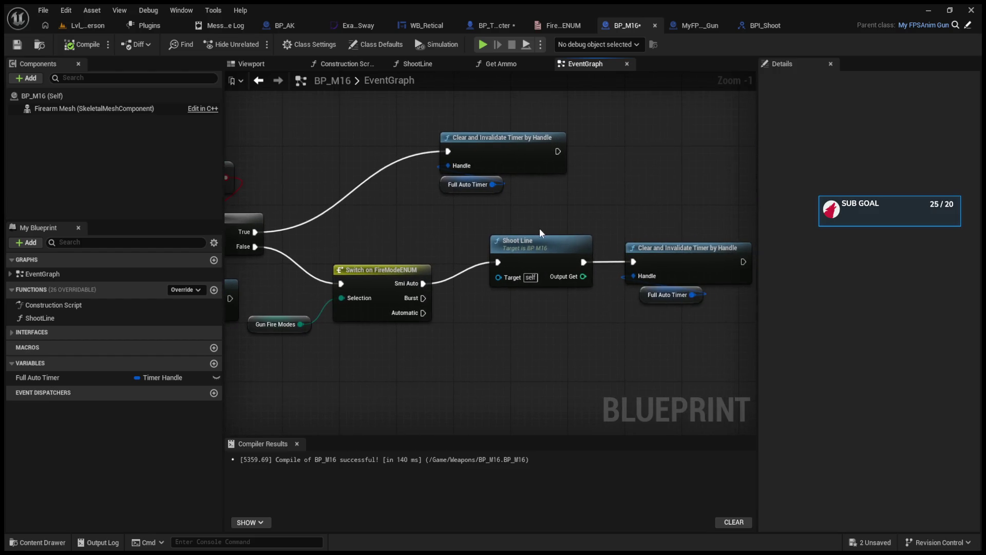
click(82, 46)
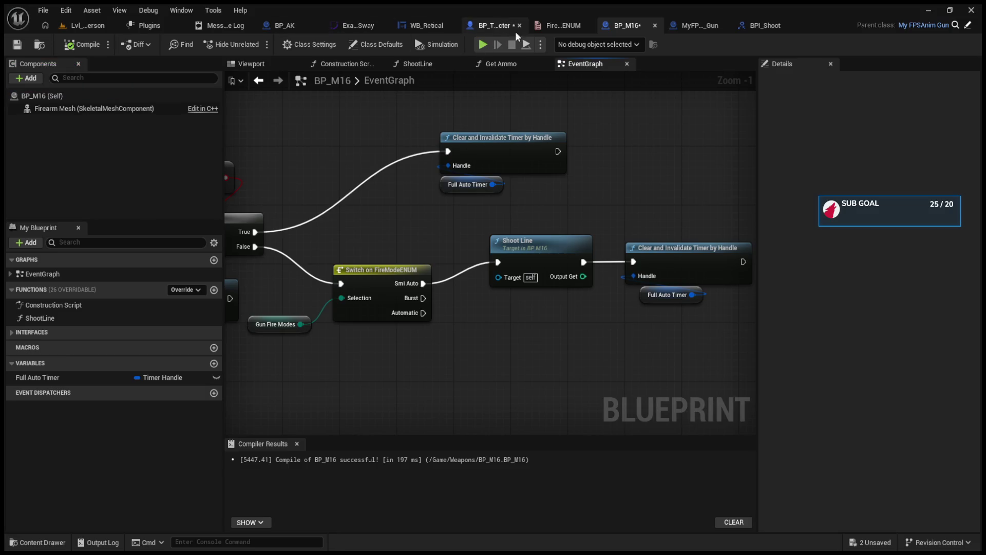
click(490, 25)
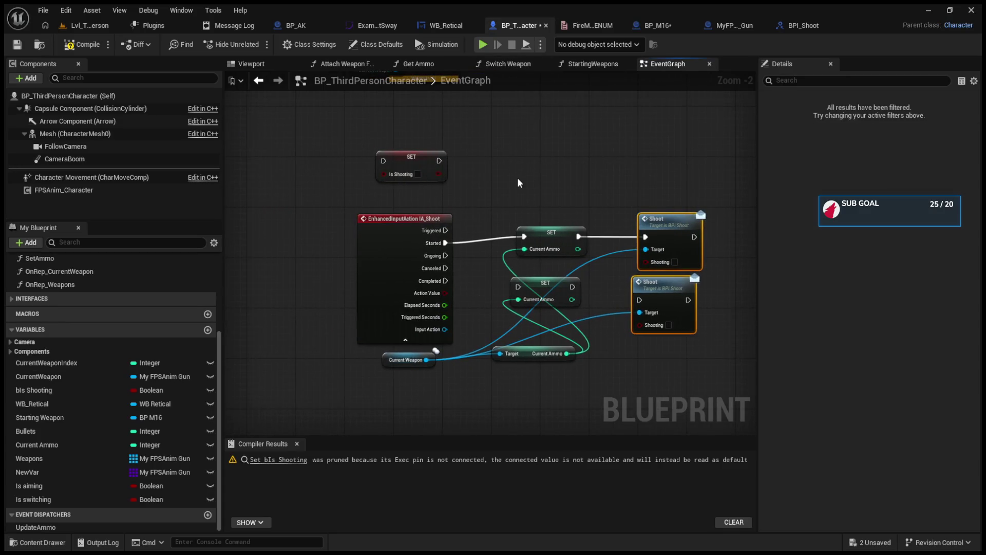
Step: Undo the IA_Shoot Started link to SET Current Ammo and compile BP_ThirdPersonCharacter
drag(431, 230, 540, 238)
key(ctrl+z)
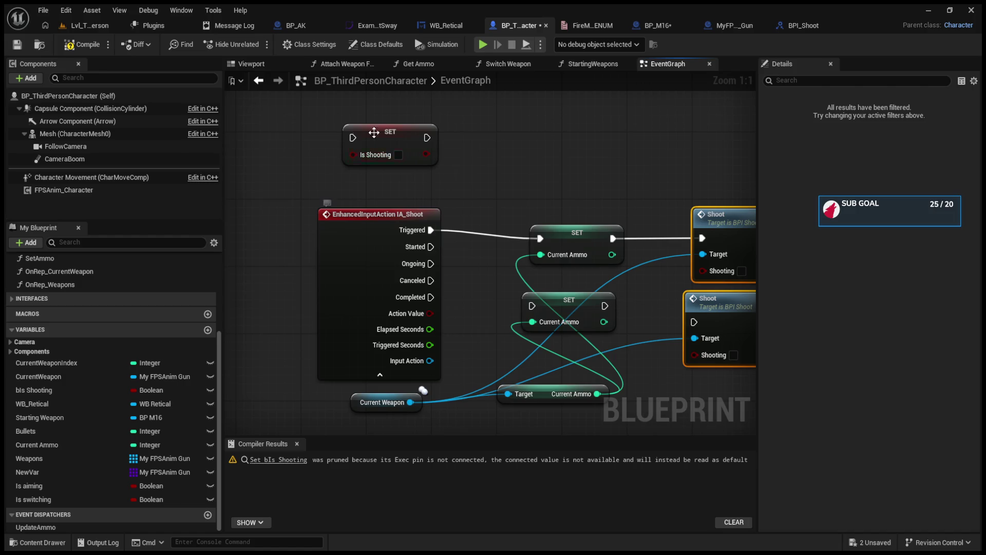
click(83, 45)
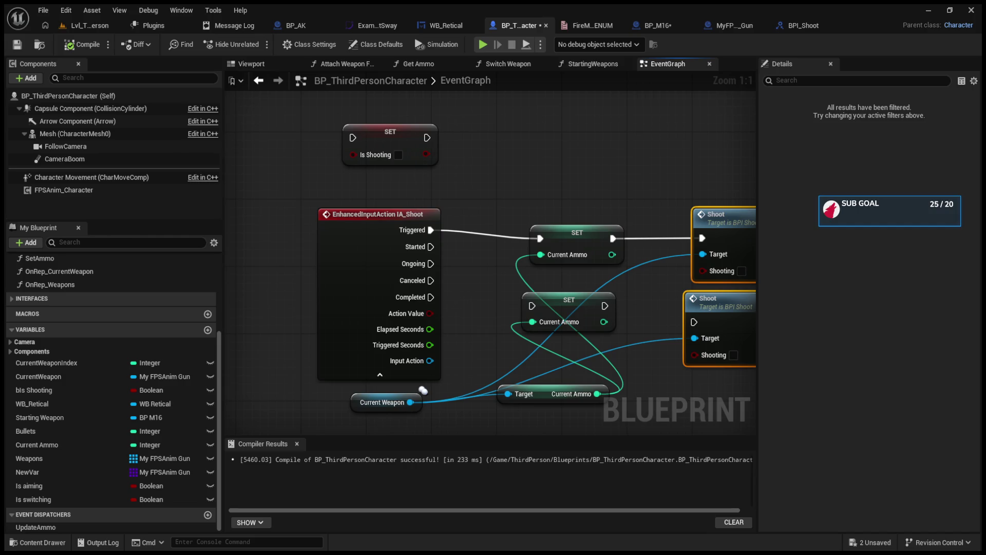
click(91, 27)
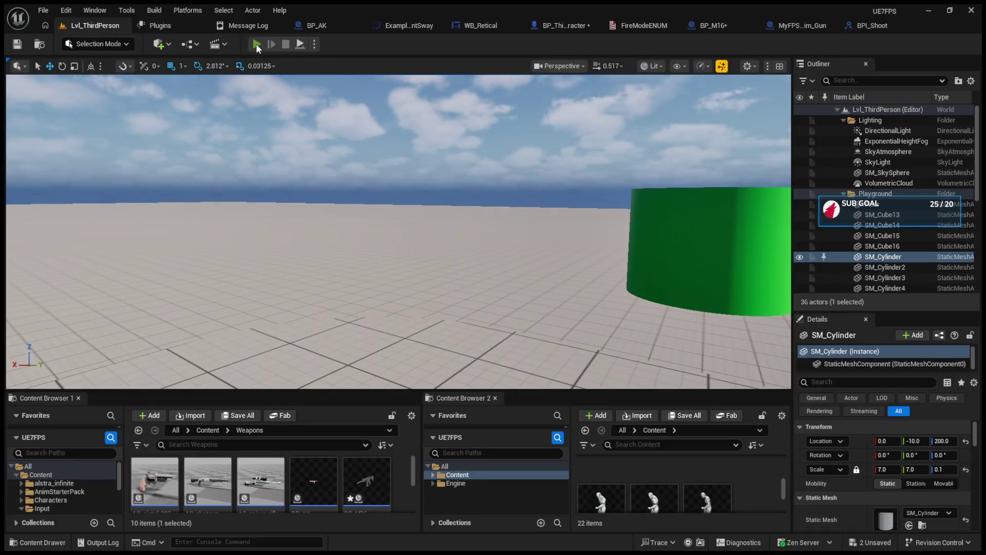
Step: Play-test firing in the level, watching ammo fall from 30 to 10, then stop
click(256, 44)
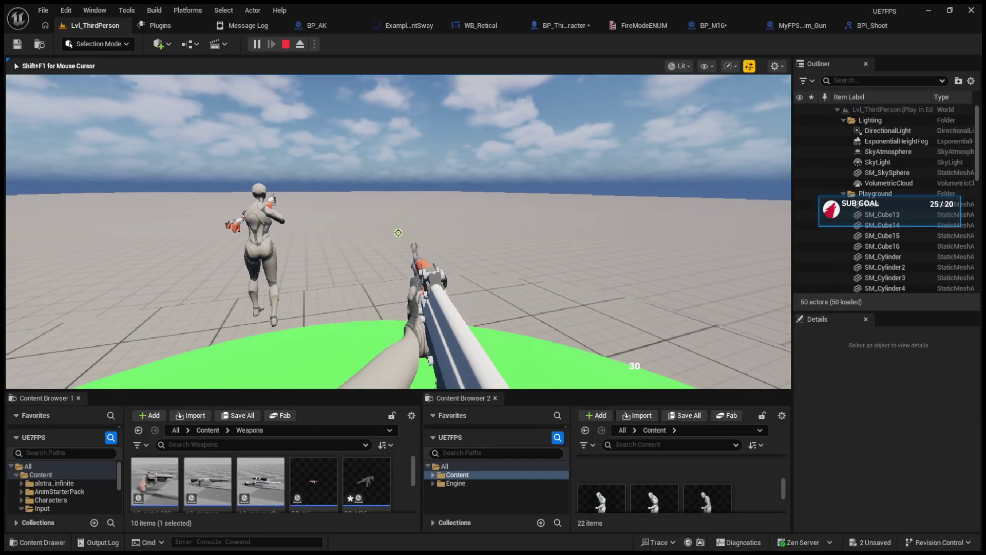
click(398, 232)
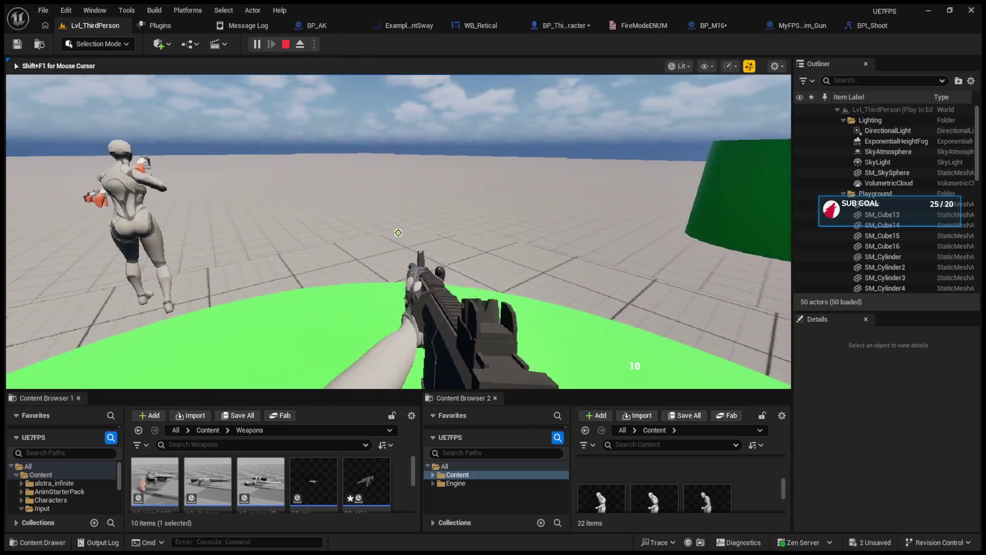
key(Escape)
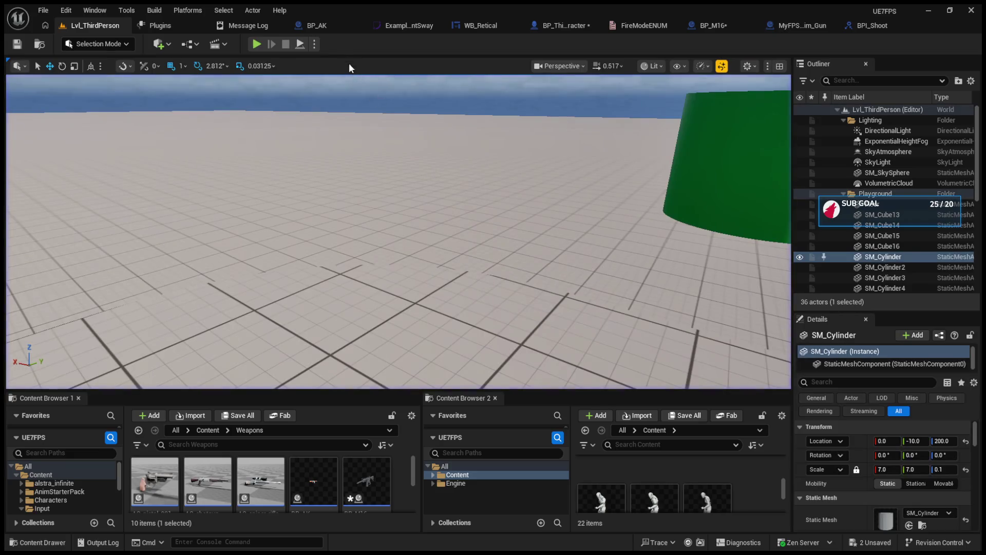
click(325, 31)
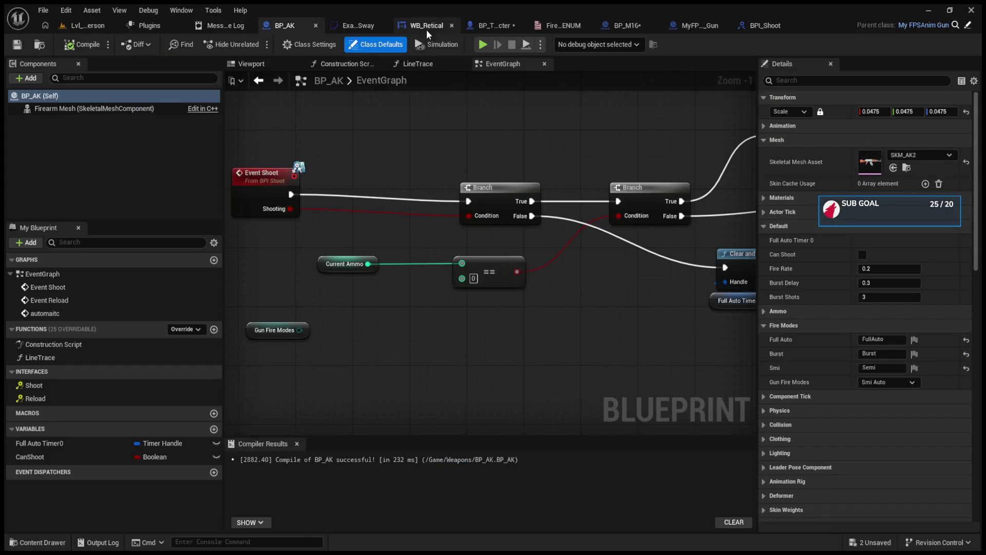
Step: Review the character's SET Current Ammo and Shoot nodes and the BPI_Shoot interface function
click(426, 27)
click(518, 26)
drag(583, 193, 518, 174)
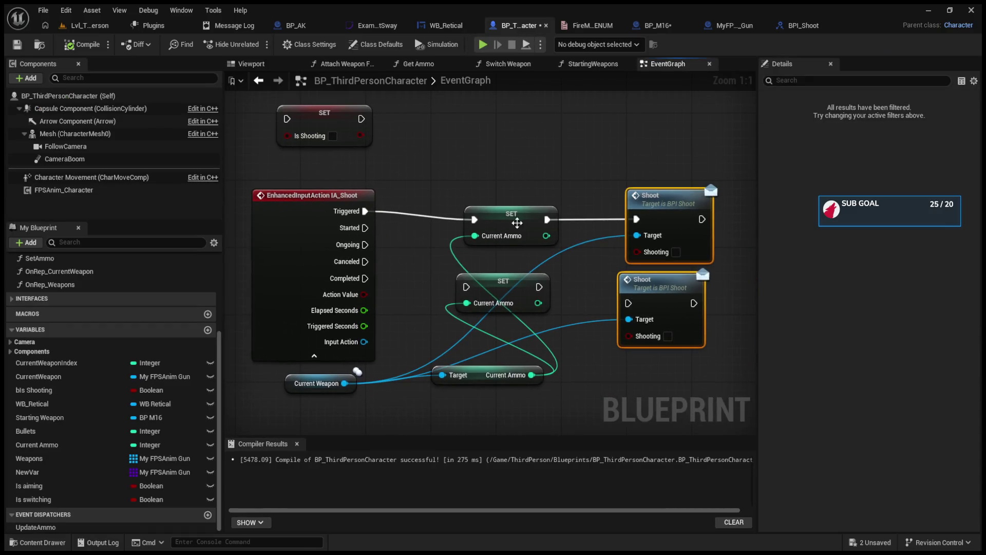
click(511, 217)
click(650, 208)
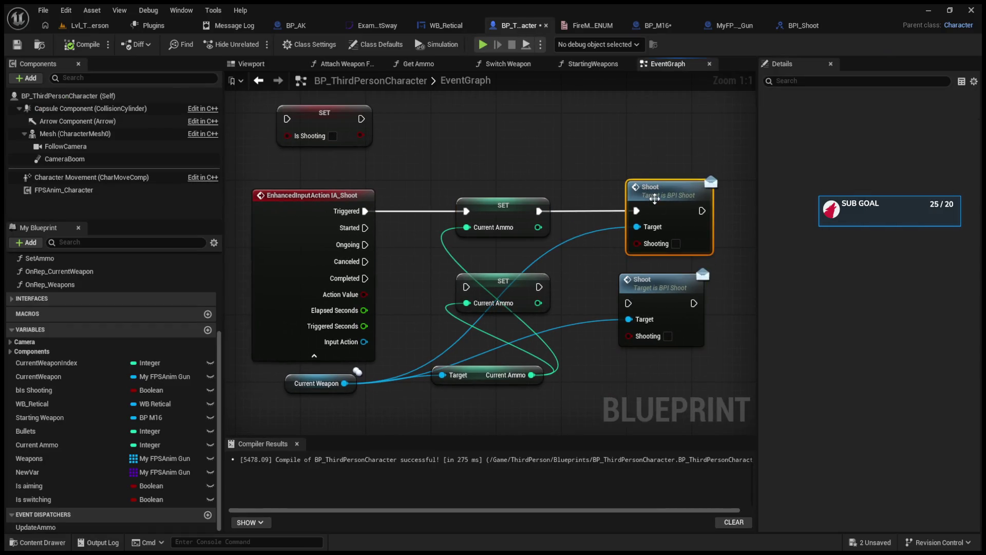
double_click(650, 197)
click(719, 27)
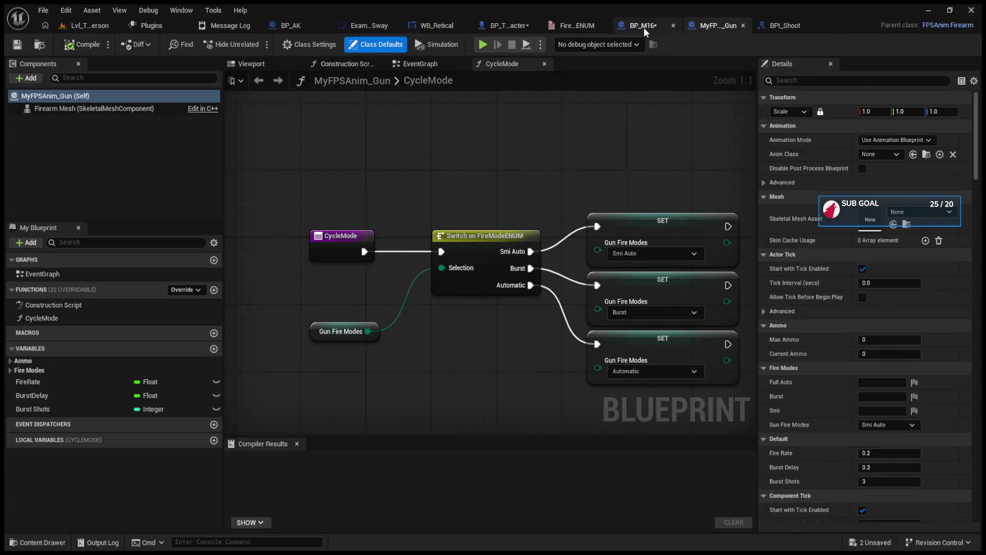
click(643, 27)
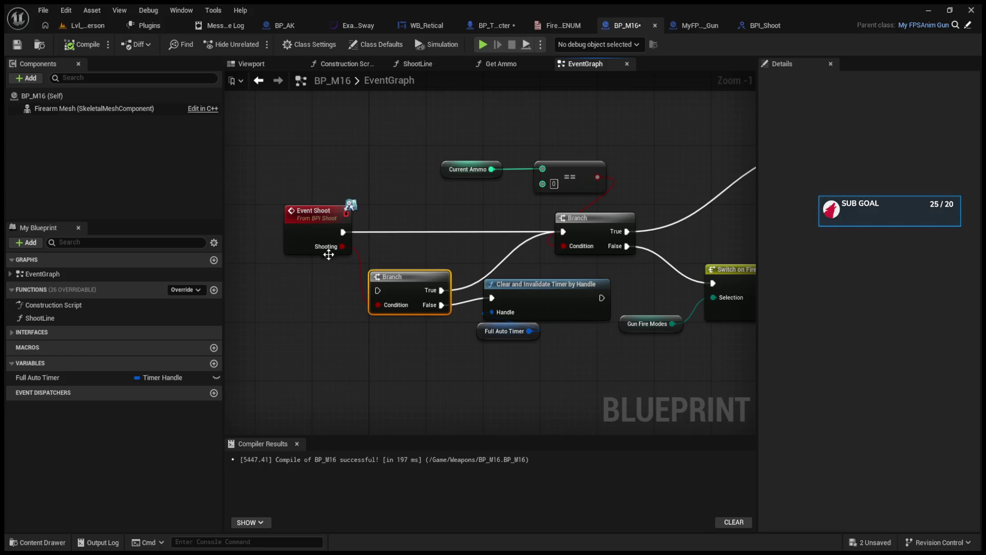
Step: In BP_M16, disconnect Shooting from the lower Branch, delete that Branch, and reposition Gun Fire Modes
alt+click(342, 246)
drag(434, 280, 426, 265)
alt+click(442, 276)
alt+click(443, 290)
key(Delete)
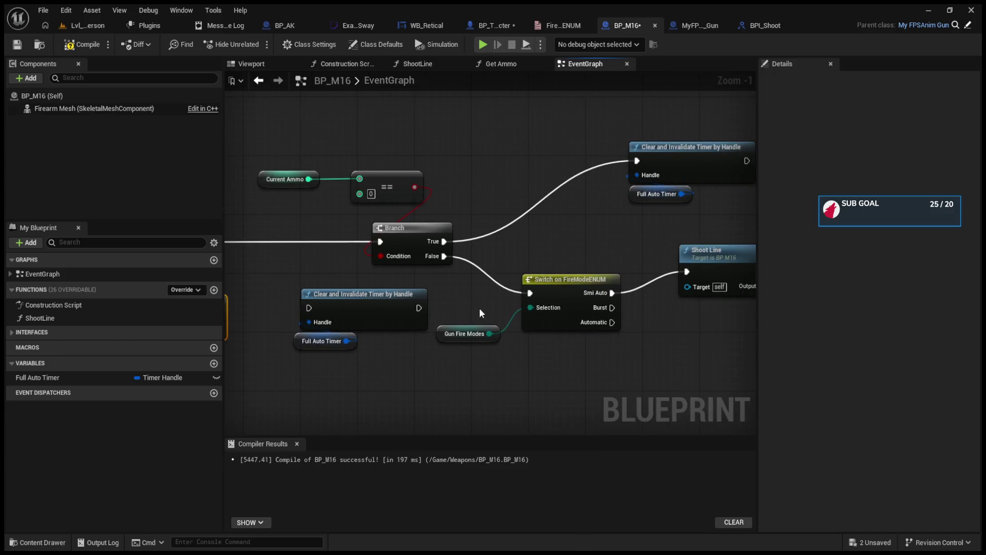
mouse_move(351, 342)
mouse_down()
mouse_move(446, 351)
mouse_move(452, 361)
mouse_up()
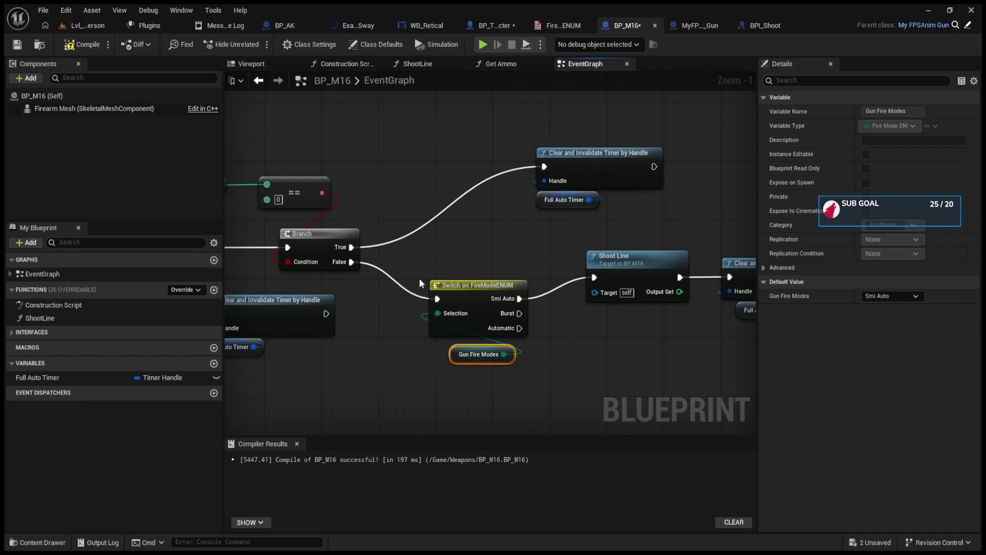
Step: Break Shoot Line's link to Clear and Invalidate Timer, then start a play test in the level
click(132, 94)
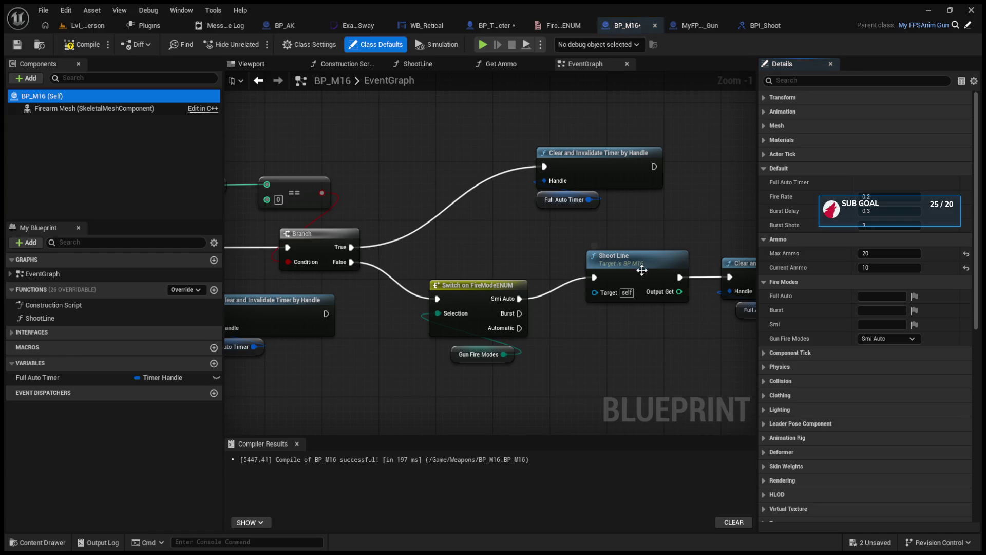
drag(612, 265, 505, 277)
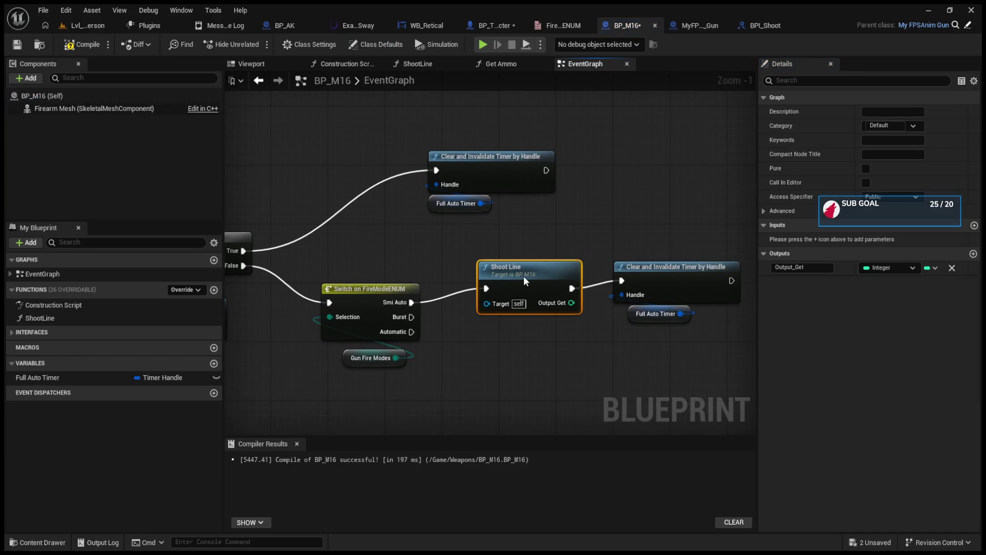
alt+click(622, 280)
click(85, 27)
click(256, 45)
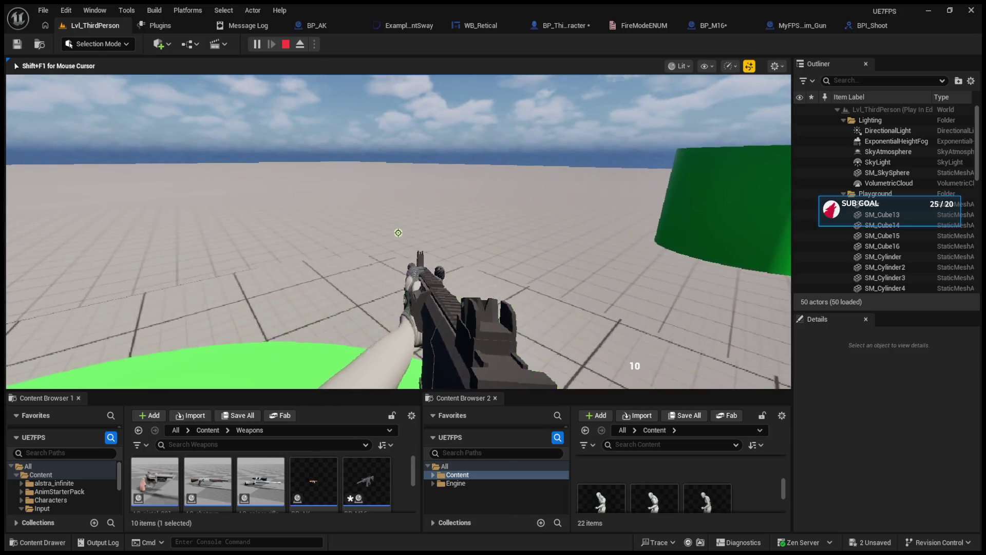
Step: Stop the play test and review WB_Retical, BPI_Shoot, the character graph and BP_M16's Event Shoot
key(Escape)
click(501, 35)
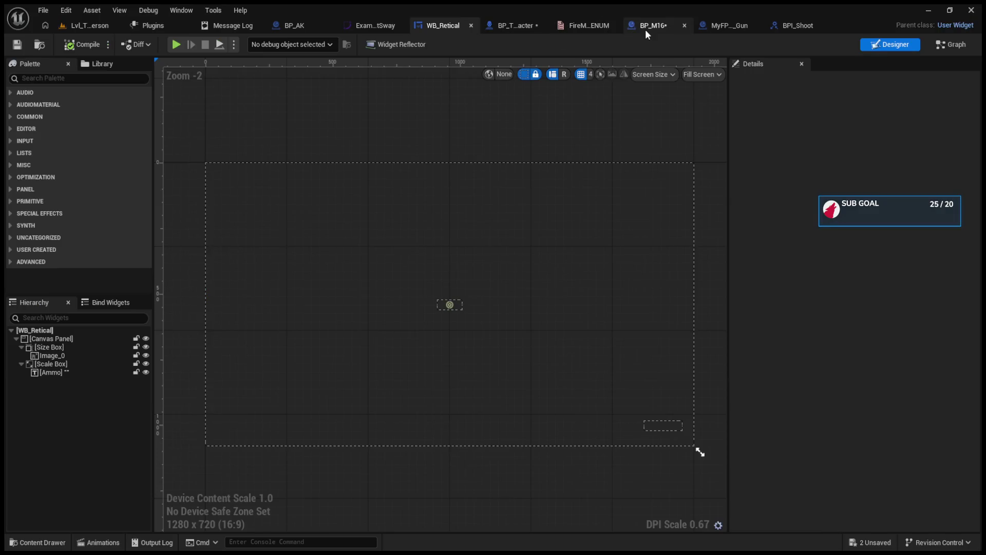
click(791, 25)
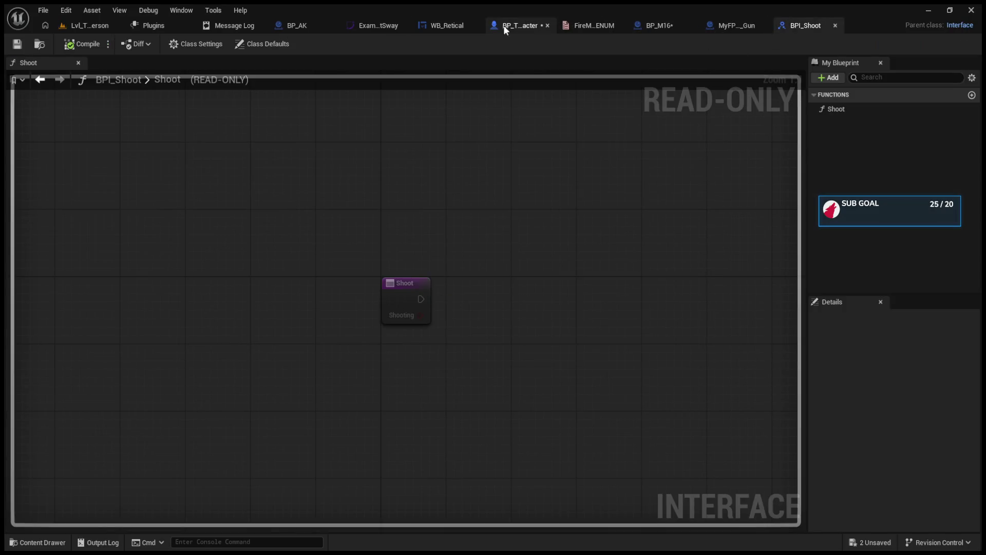
click(519, 25)
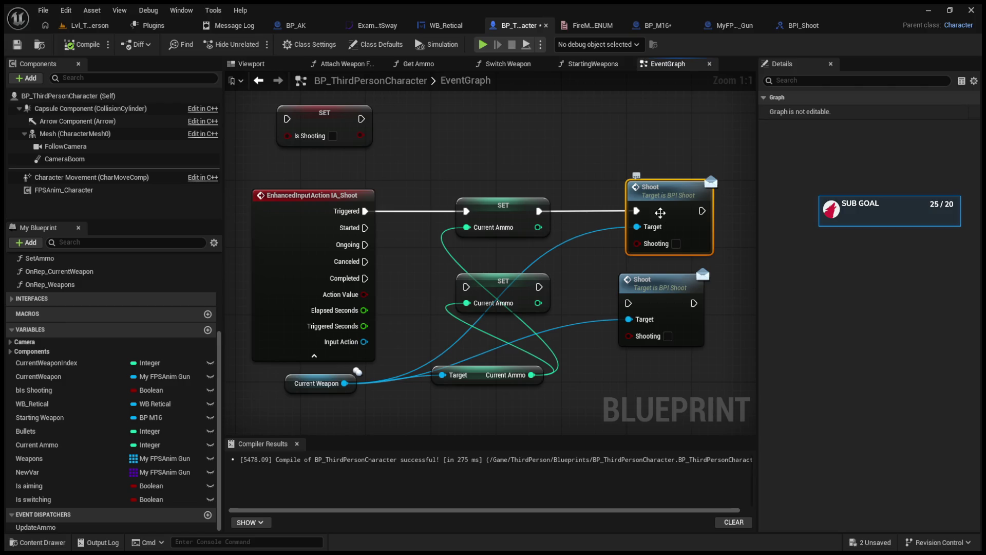
click(652, 25)
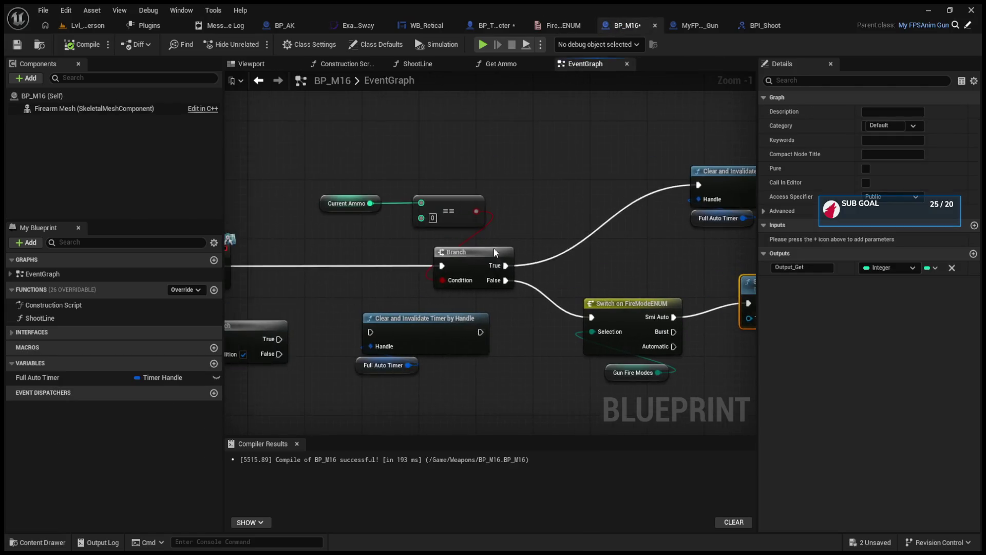
click(319, 250)
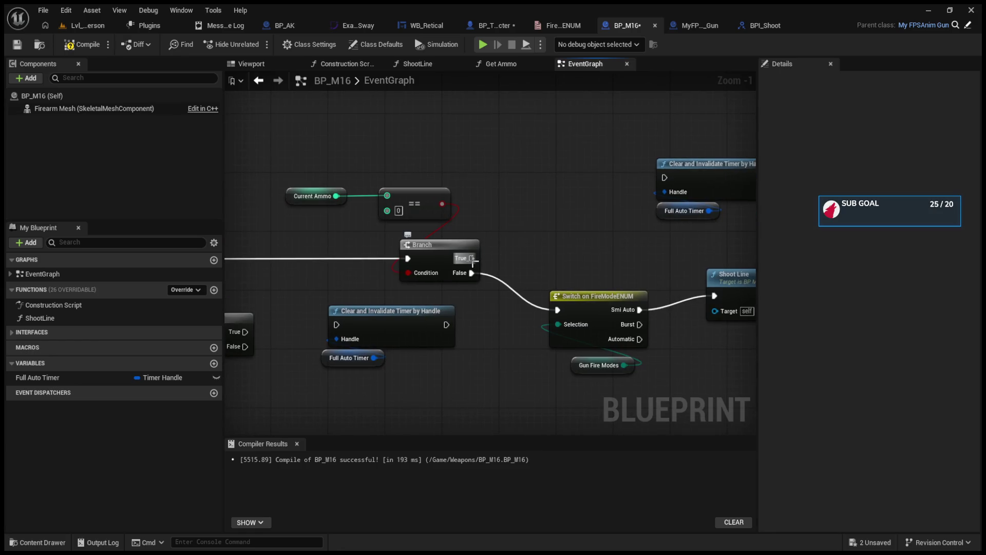
Step: Compile BP_M16, nudge the Event Reload node right, and return to the level
click(82, 44)
scroll(467, 236, down, 3)
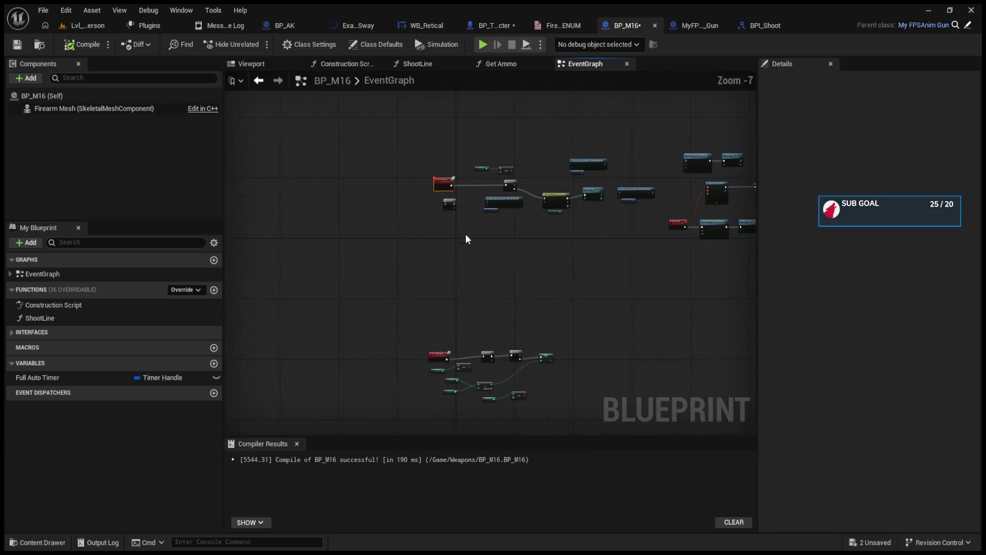
scroll(472, 361, up, 2)
drag(359, 336, 389, 329)
click(87, 26)
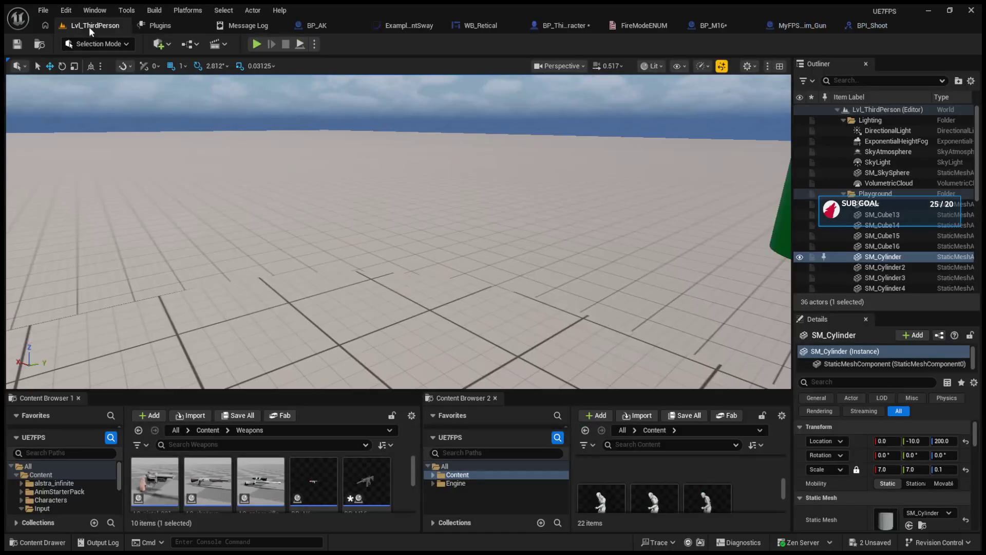
Step: Play-test firing and walking, seeing ammo at 30 then 10 after switching rifles, then stop
click(255, 44)
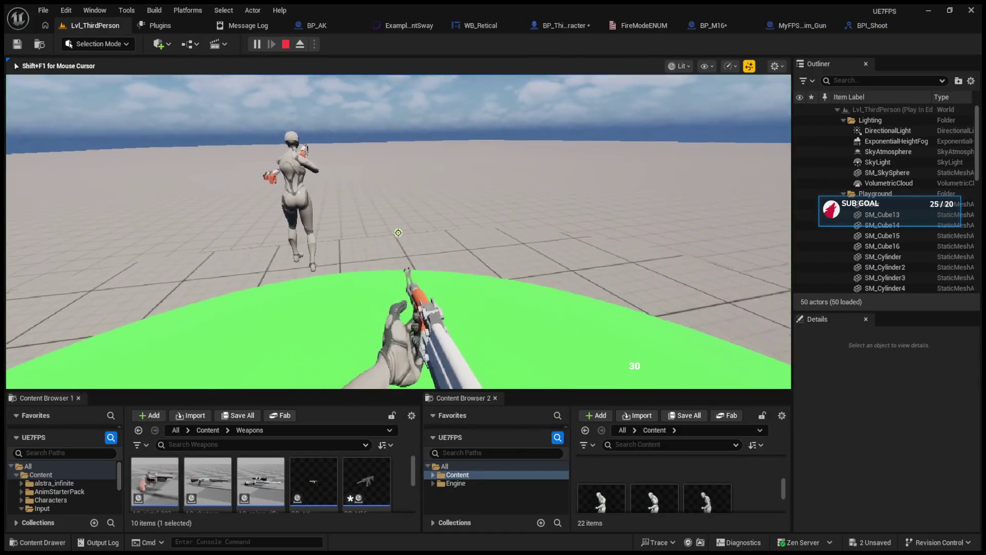
key(1)
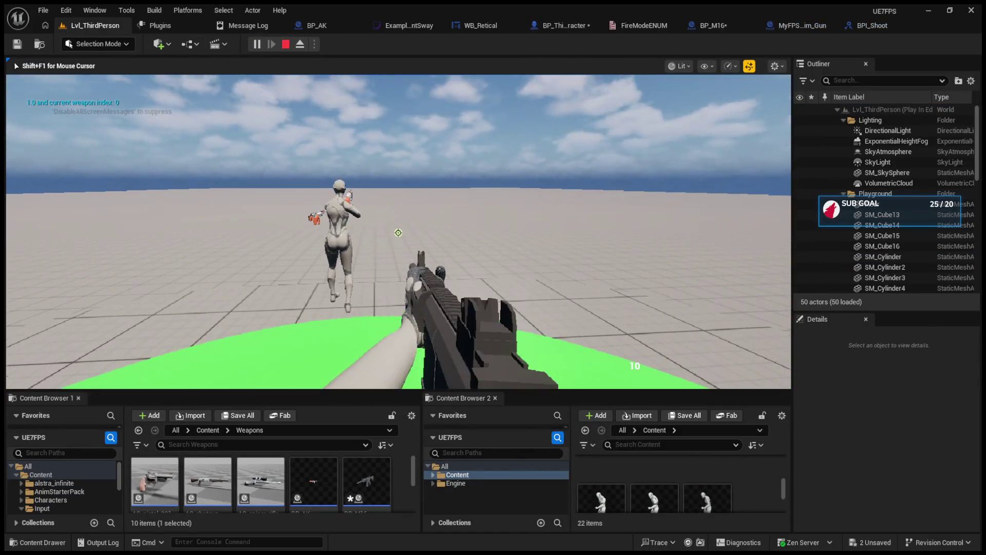
key(w)
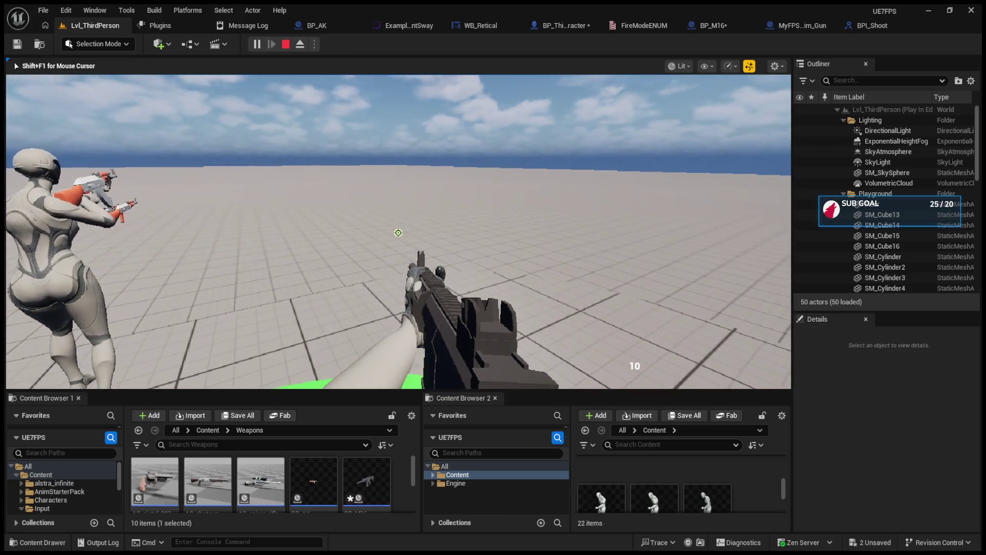
key(Escape)
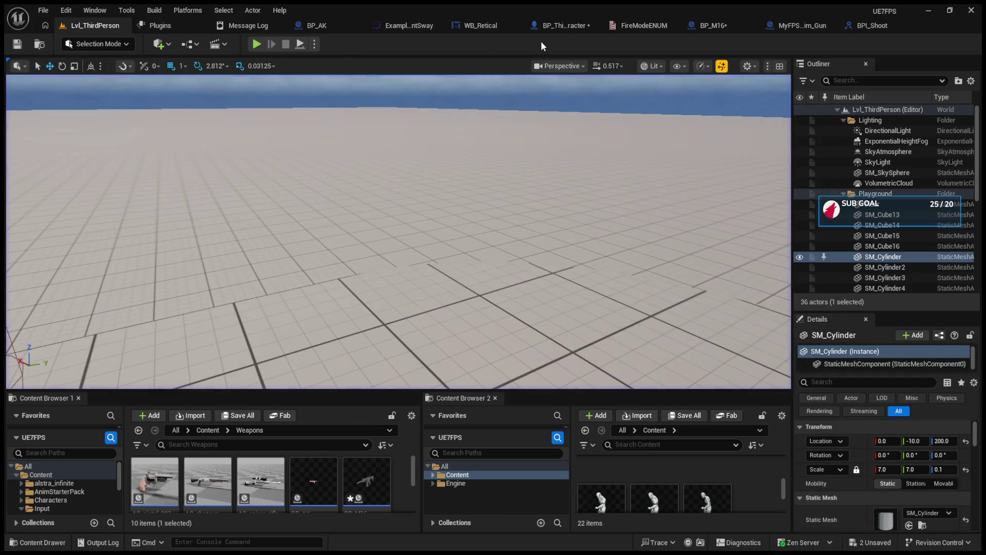
click(563, 28)
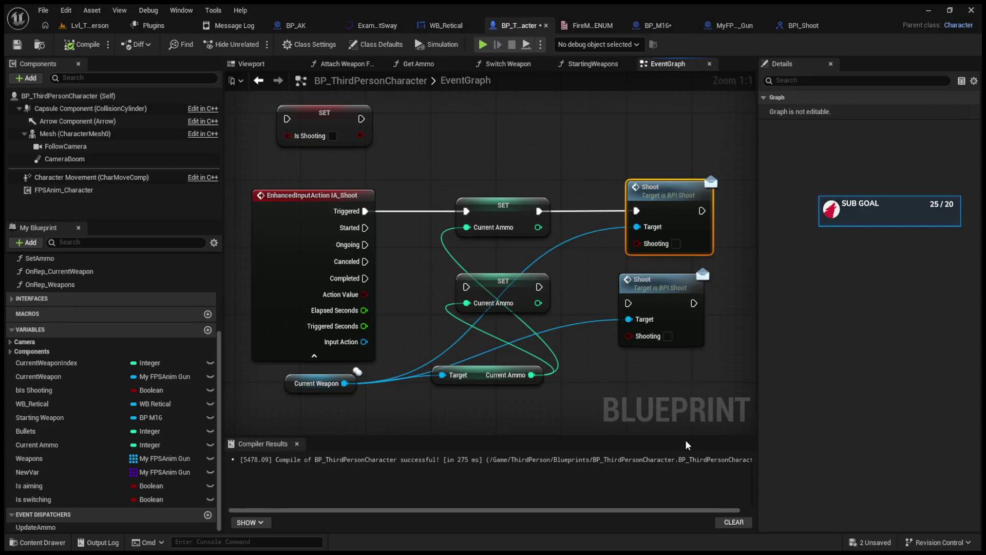
Step: Run a brief play test, then inspect the IA_Shoot input event in the character's event graph
click(85, 25)
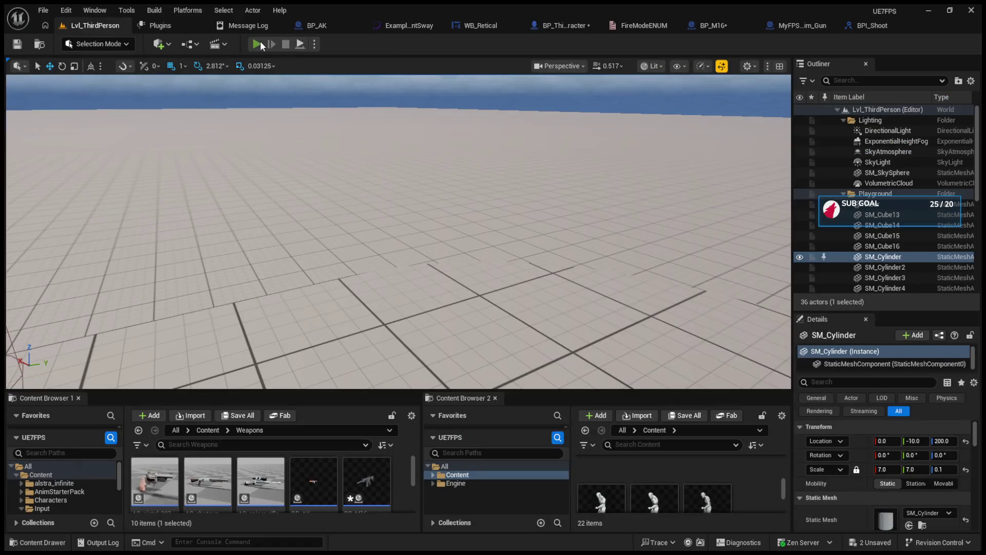
click(257, 44)
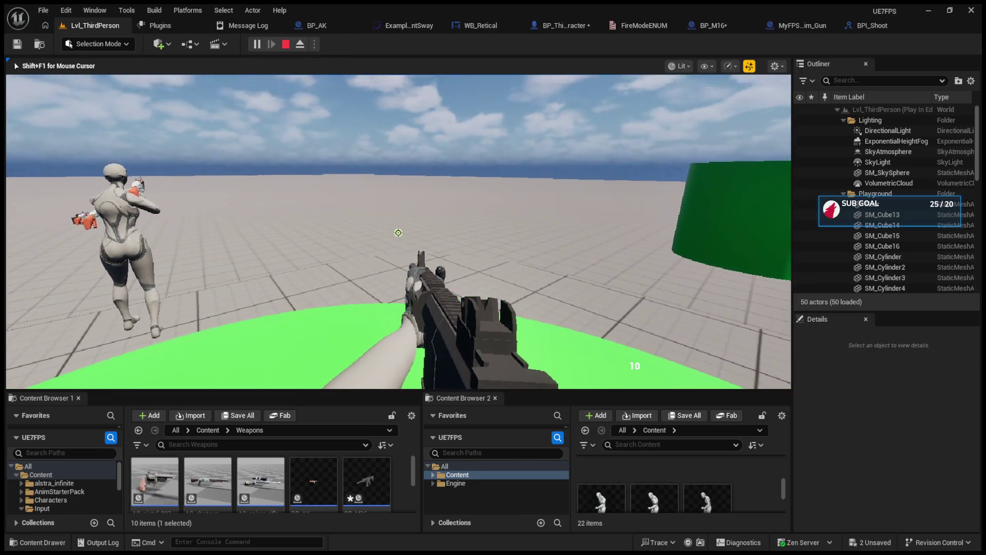
key(Escape)
click(550, 29)
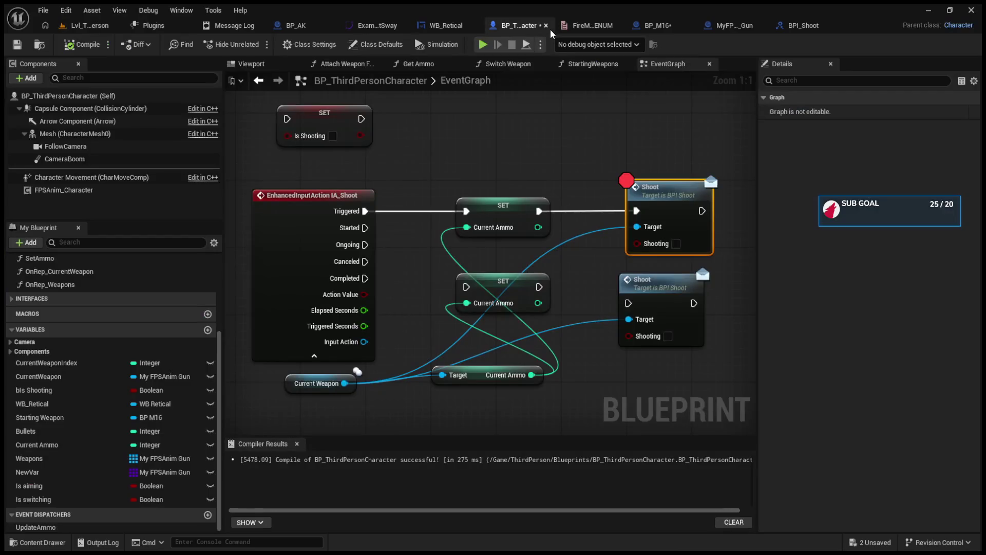
click(296, 208)
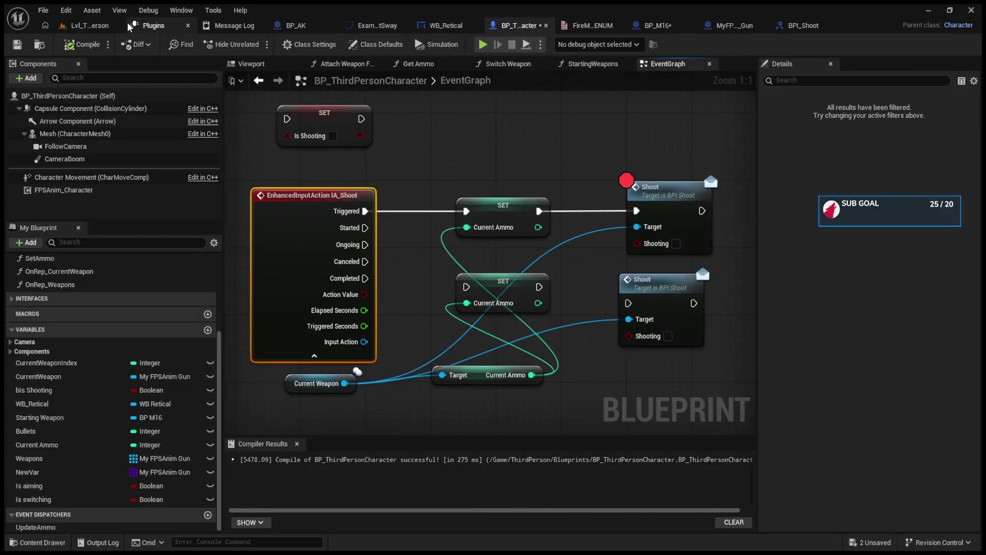
Step: Enlarge the Content Browser, expand Content, filter folders by 'in', and open the Input folder
click(90, 26)
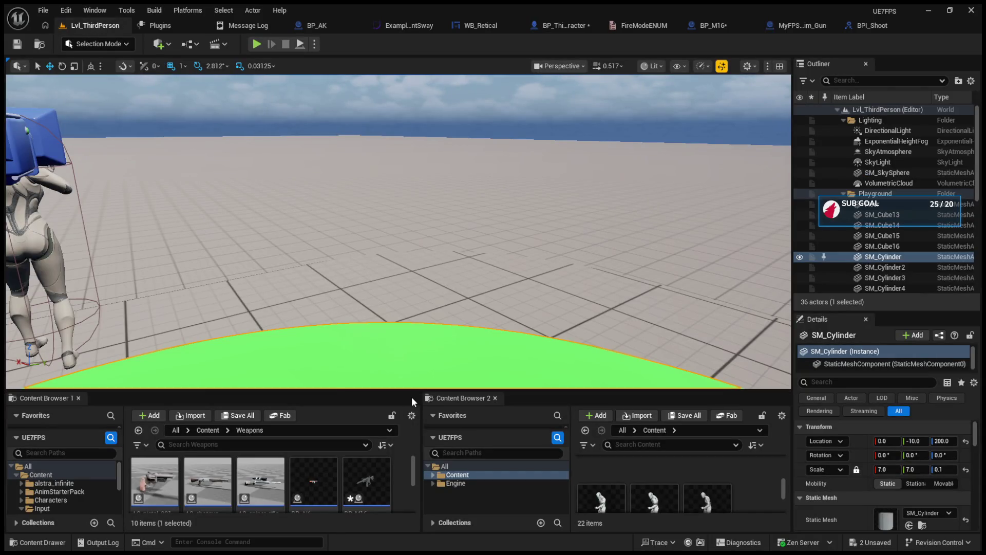
drag(405, 392, 409, 276)
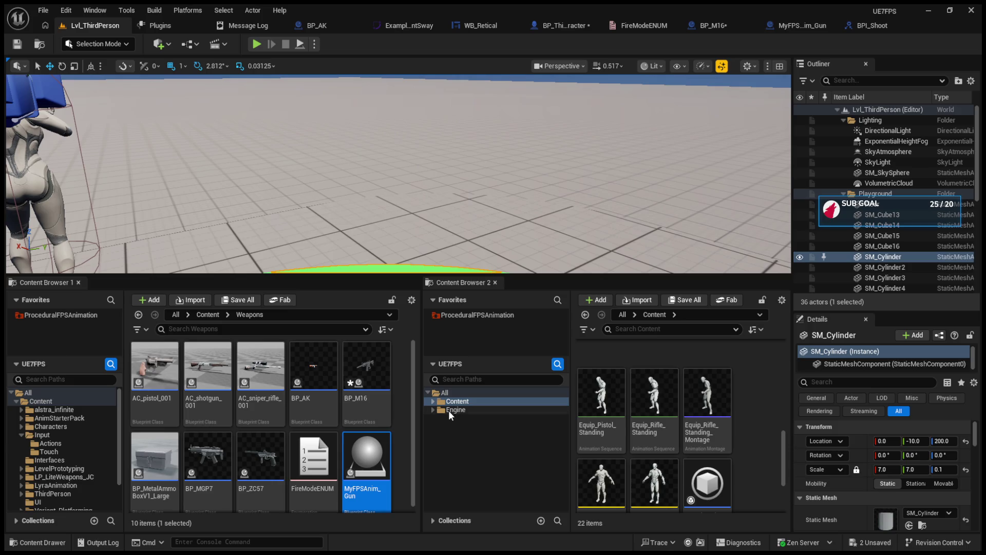
click(432, 402)
click(457, 379)
text(input)
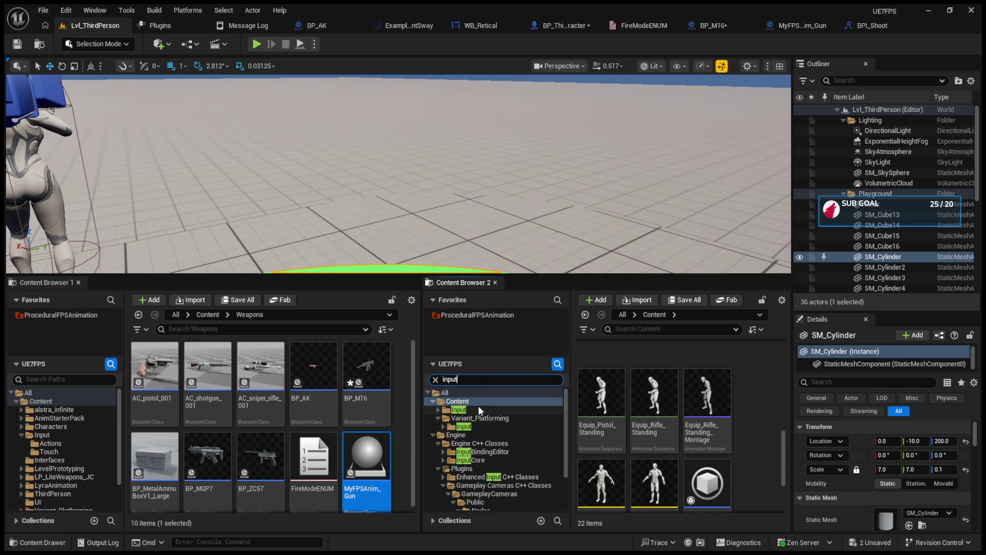
click(477, 409)
Step: Open IMC_Default, collapse the IA_Reload and IA_Aim mappings, then locate and open IA_Shoot
double_click(688, 396)
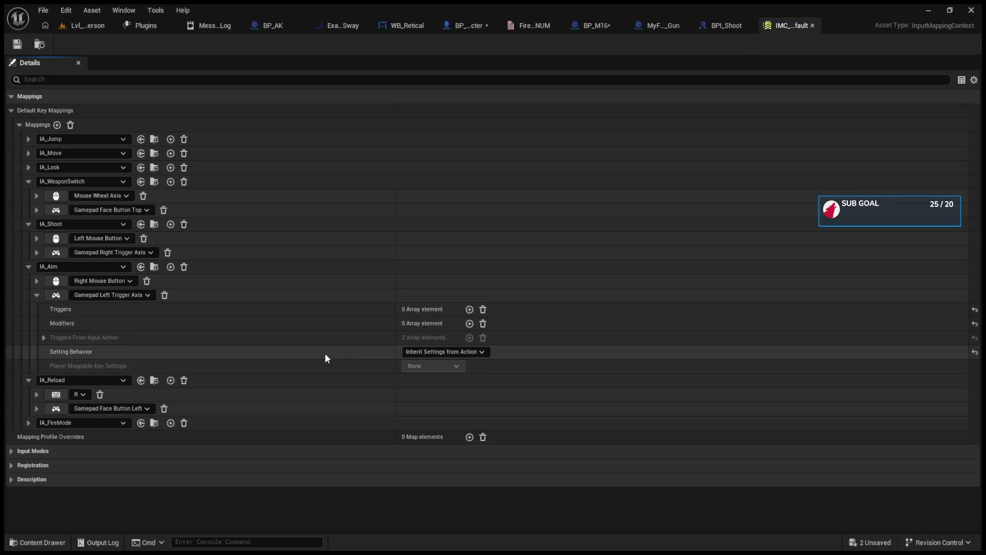
click(28, 380)
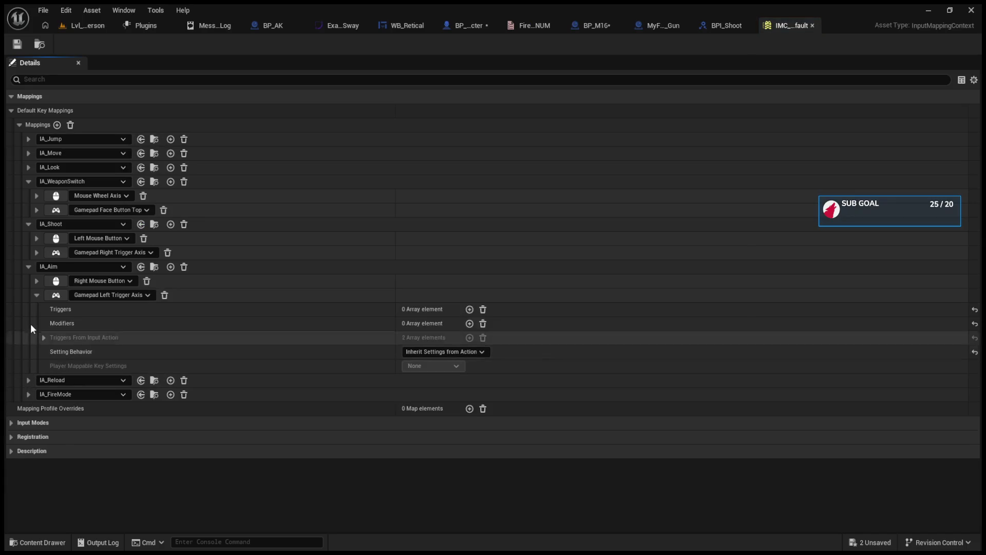
click(28, 267)
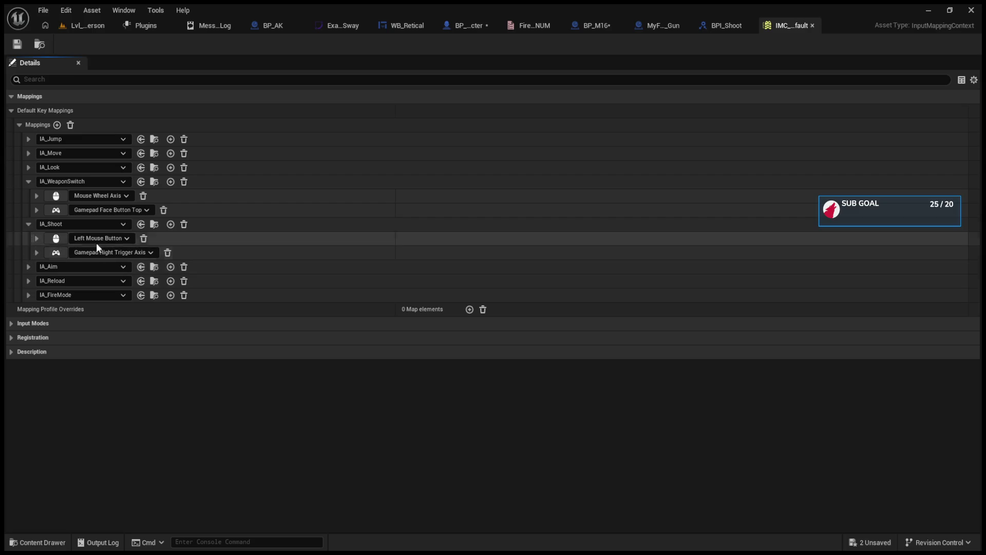
click(153, 226)
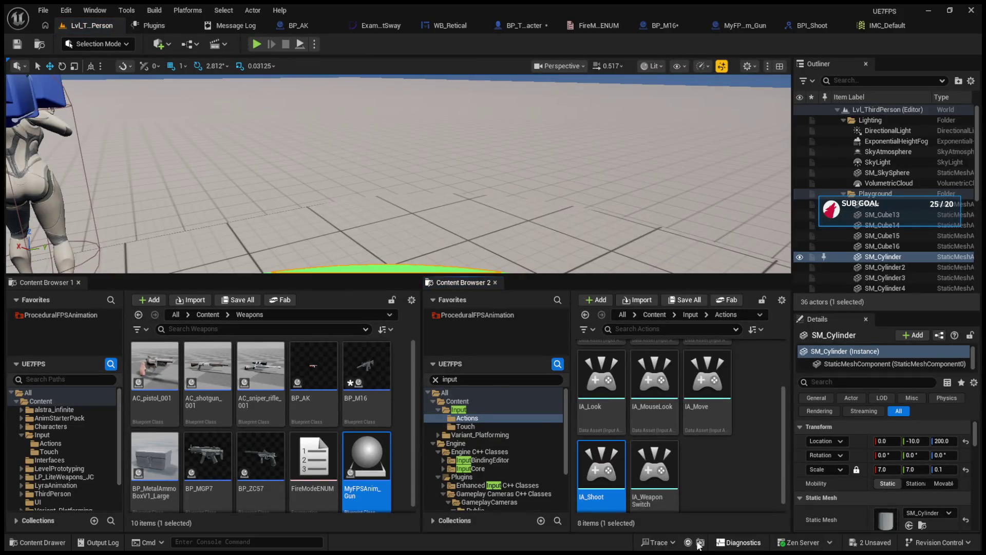
click(594, 498)
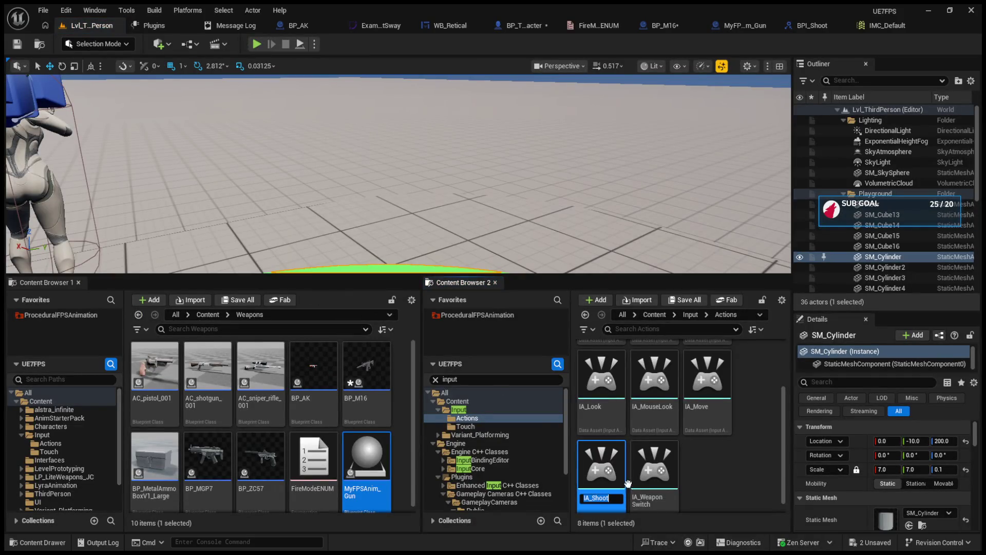
double_click(601, 472)
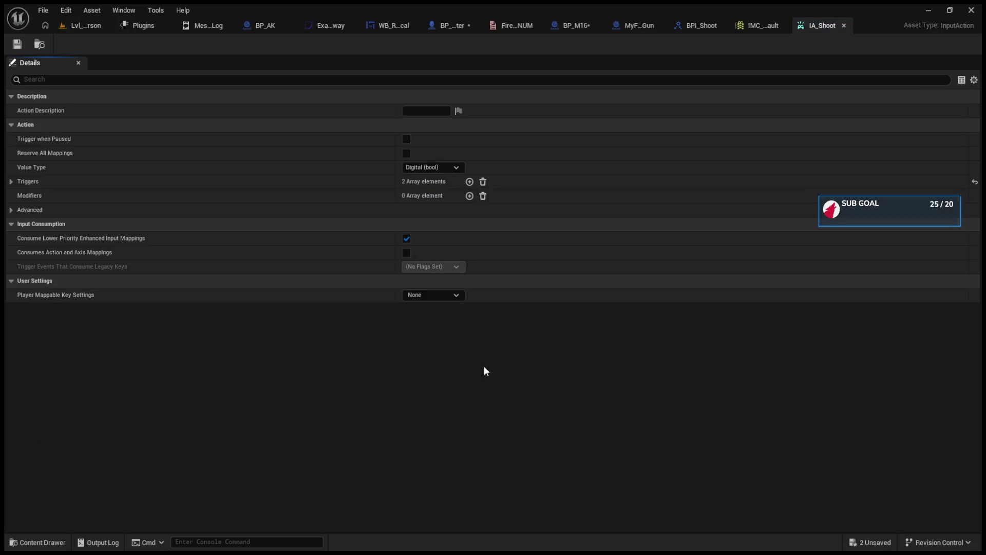
Step: Replace IA_Shoot's Pressed and Released triggers with a single Pressed trigger and save
click(11, 182)
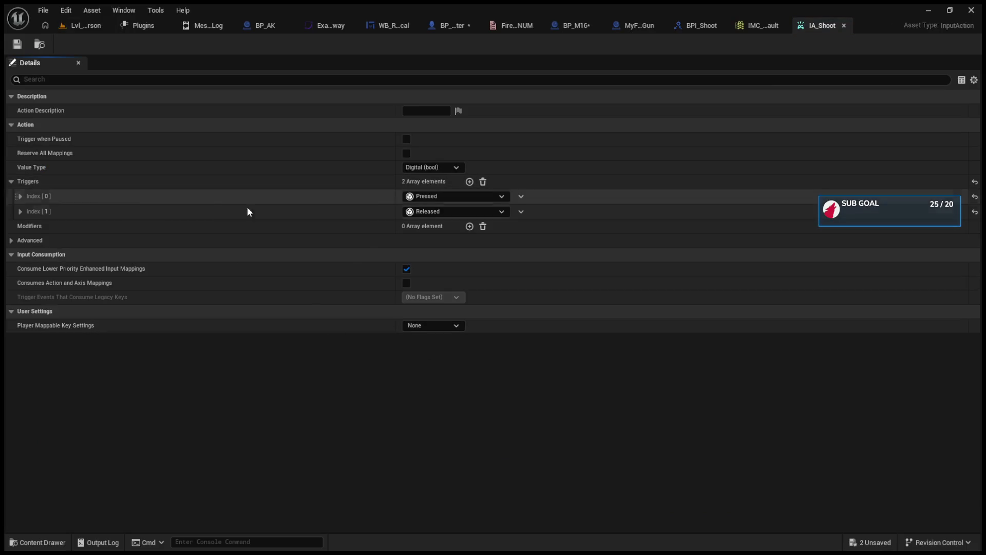
click(20, 212)
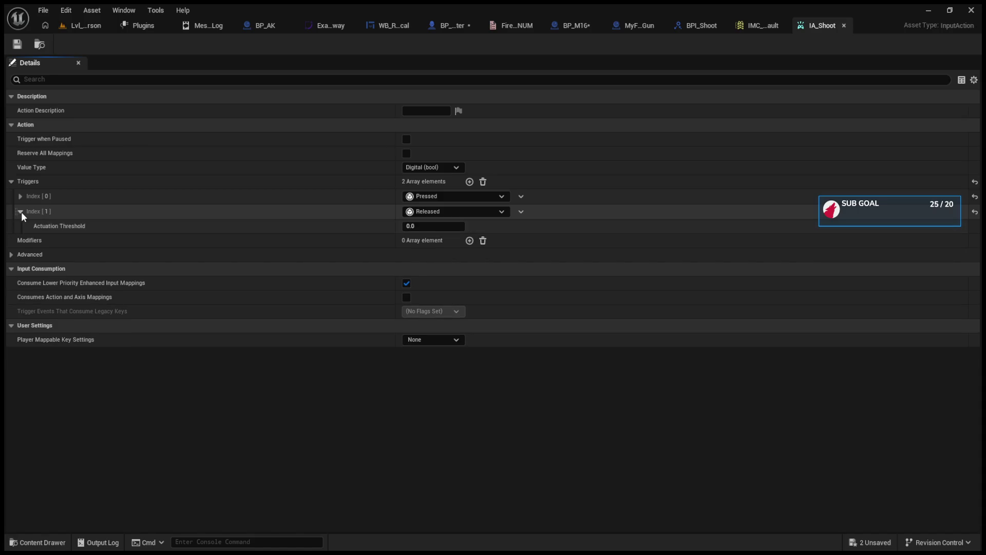
click(483, 182)
click(470, 182)
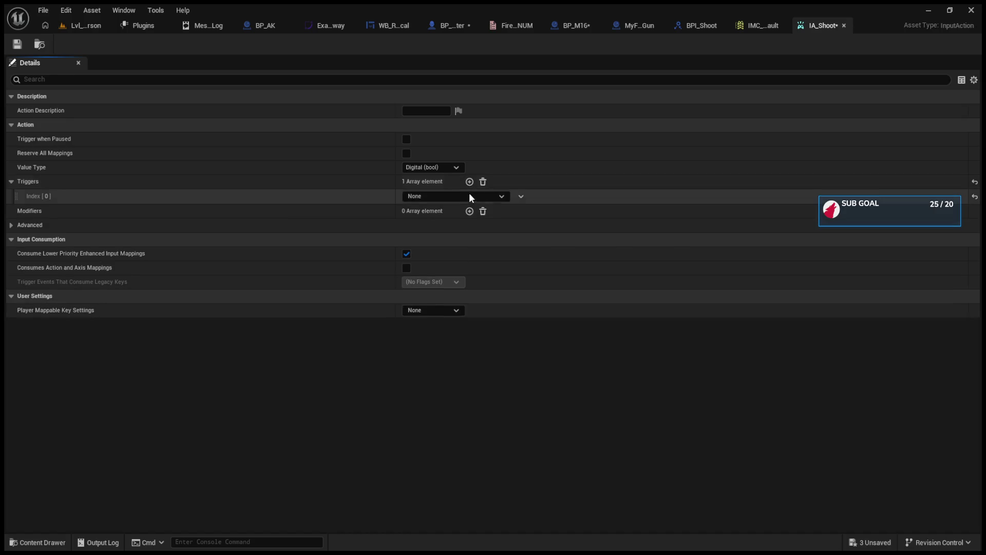
click(445, 298)
click(443, 215)
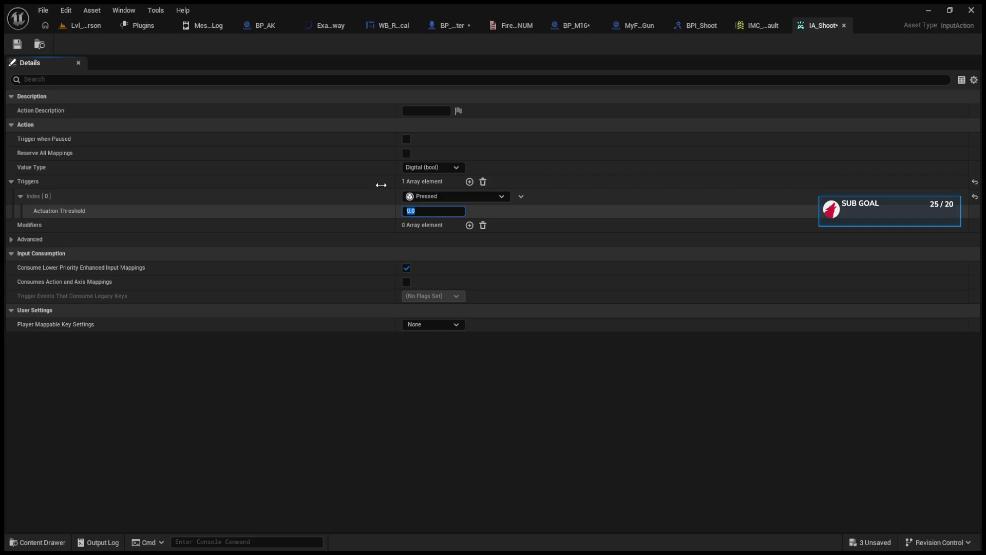
click(17, 44)
click(82, 26)
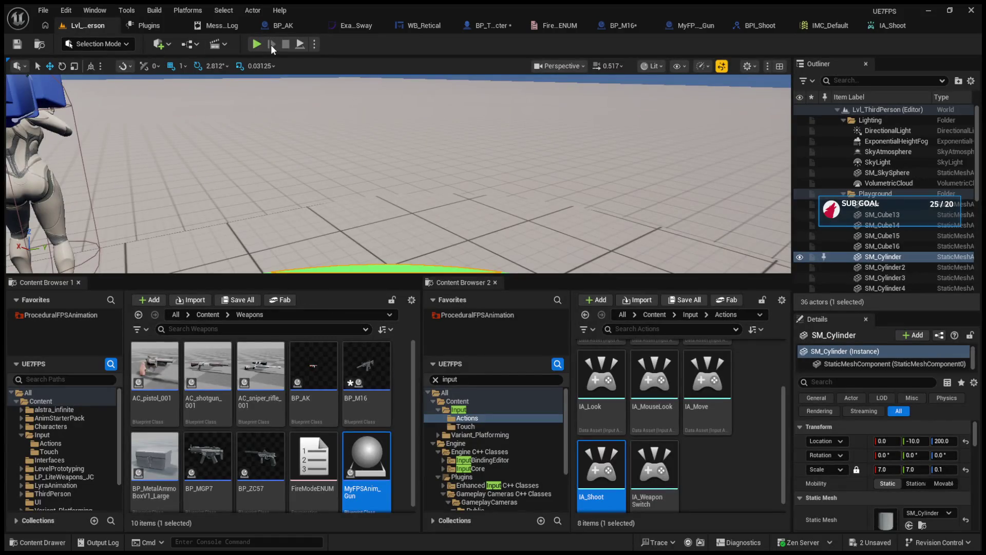
Step: Enlarge the level viewport and play-test shooting
drag(287, 271, 286, 465)
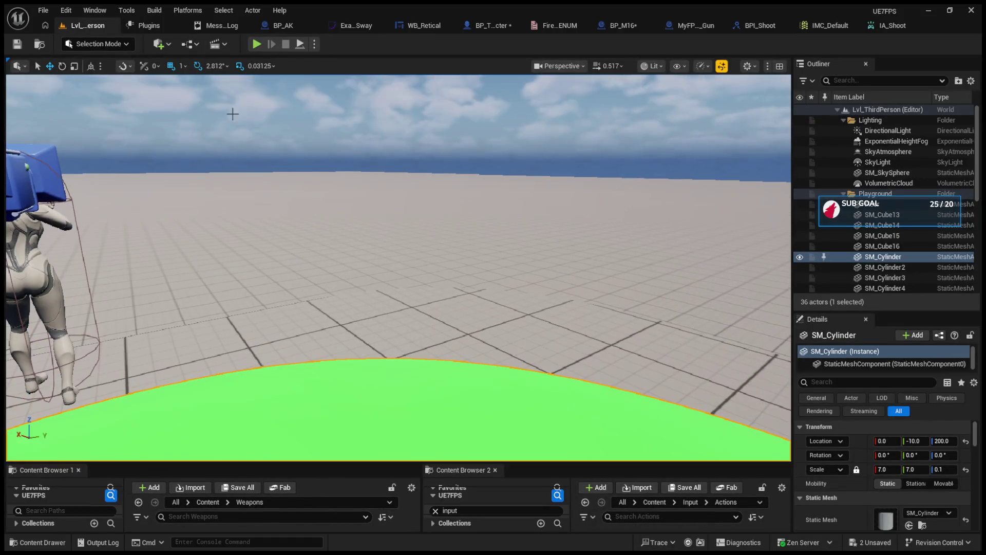
click(255, 45)
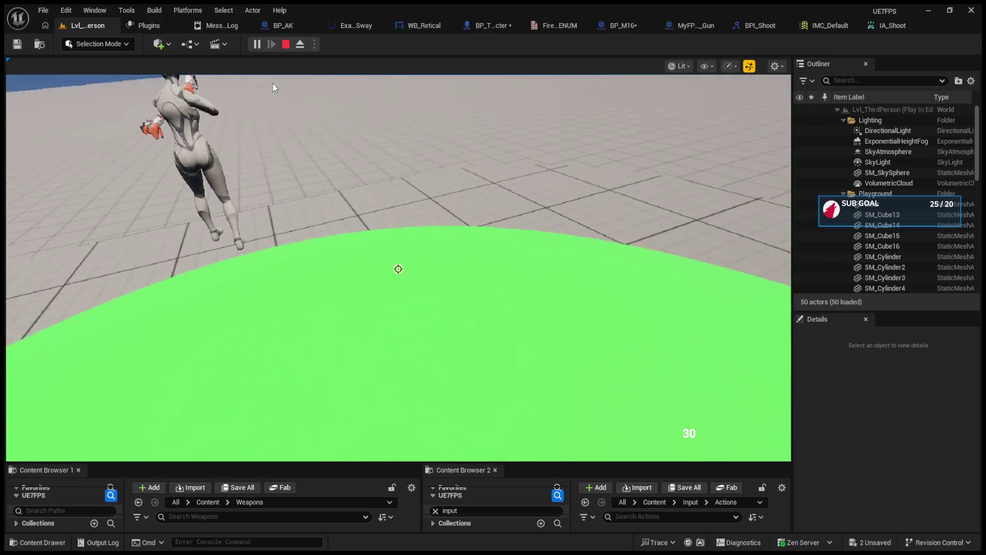
click(303, 77)
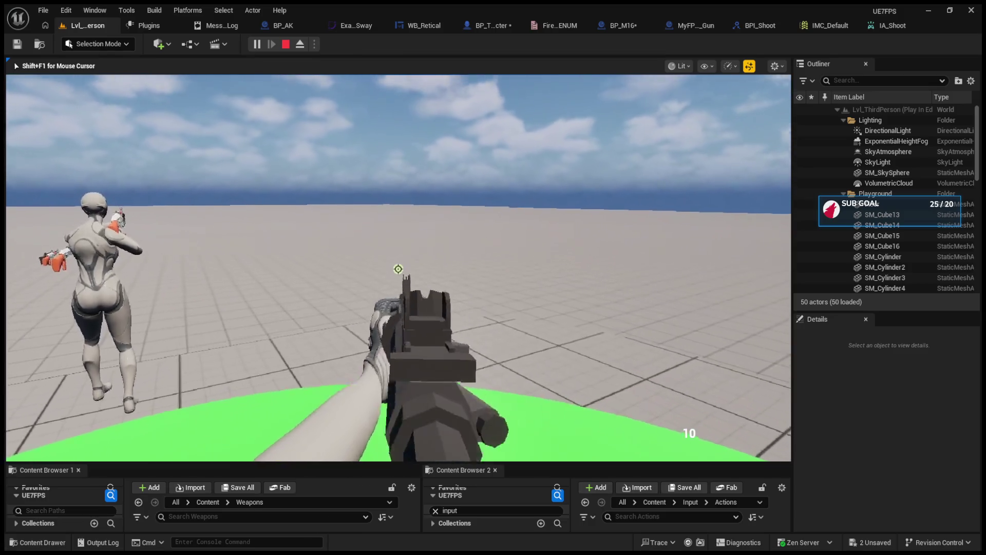
key(Escape)
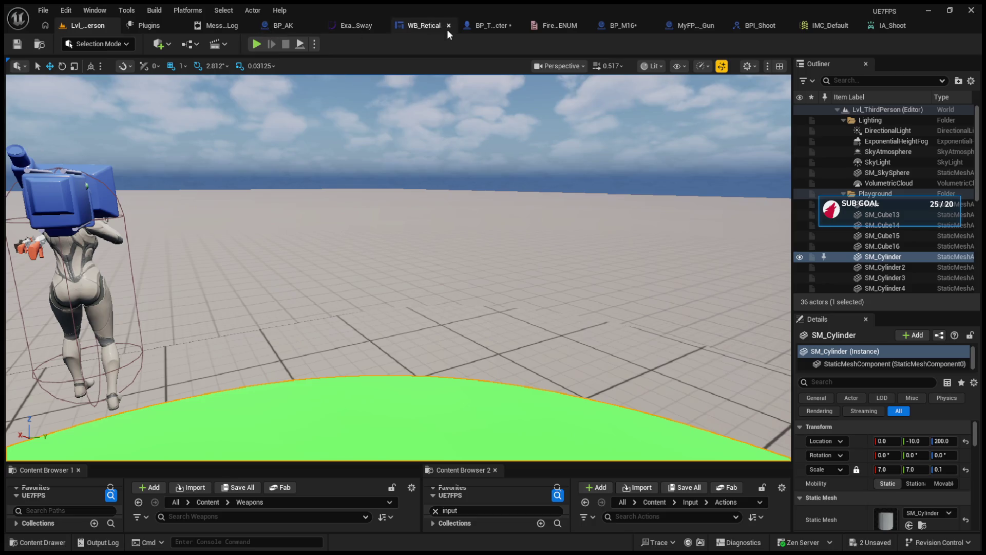
Step: In BP_ThirdPersonCharacter, add a Print String of the Action Value after IA_Shoot's Triggered event
click(291, 28)
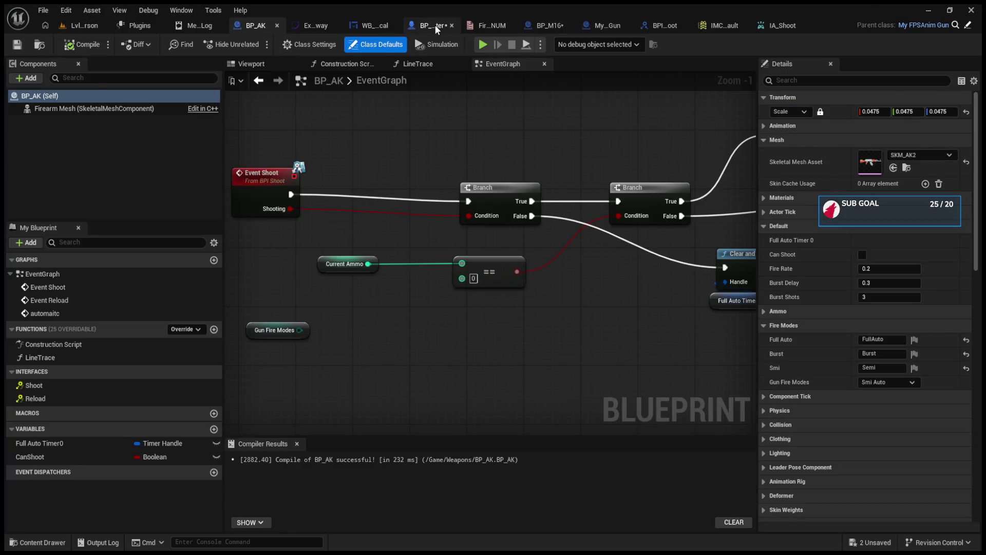
click(435, 26)
mouse_move(393, 201)
mouse_down()
mouse_move(278, 209)
mouse_move(364, 206)
mouse_up()
drag(318, 244, 370, 245)
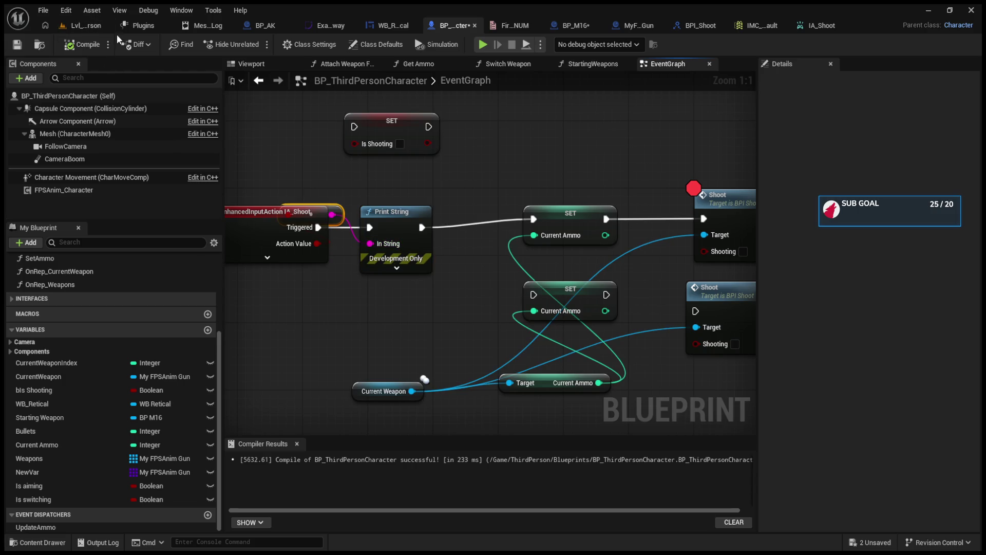
Step: Play-test again to see the printed action value, then return to IA_Shoot
click(86, 26)
click(256, 45)
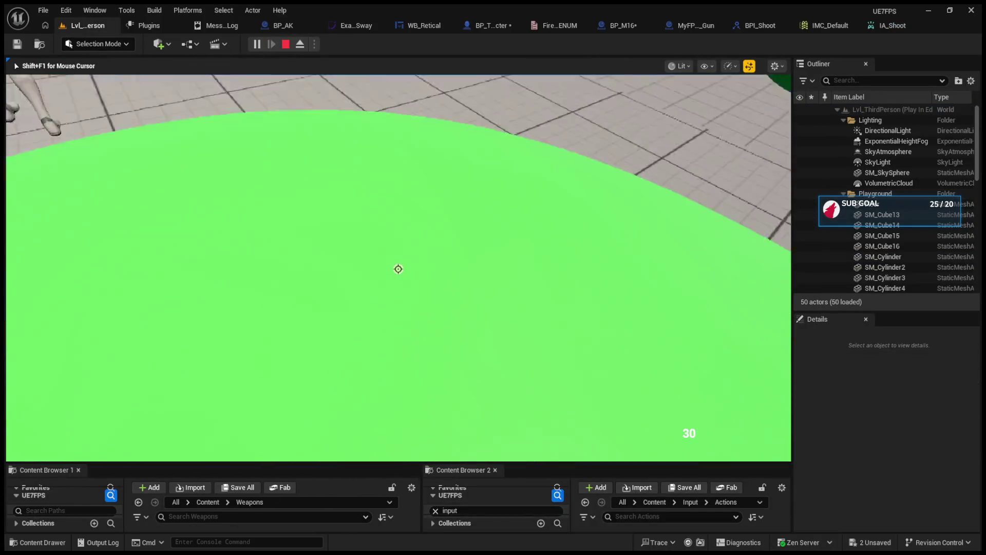
scroll(398, 268, up, 1)
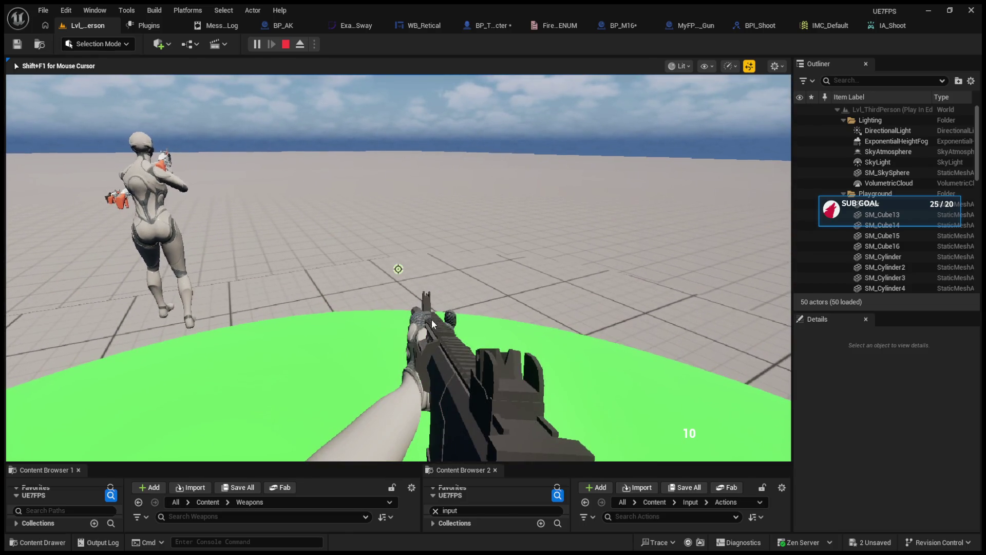
key(Escape)
click(873, 26)
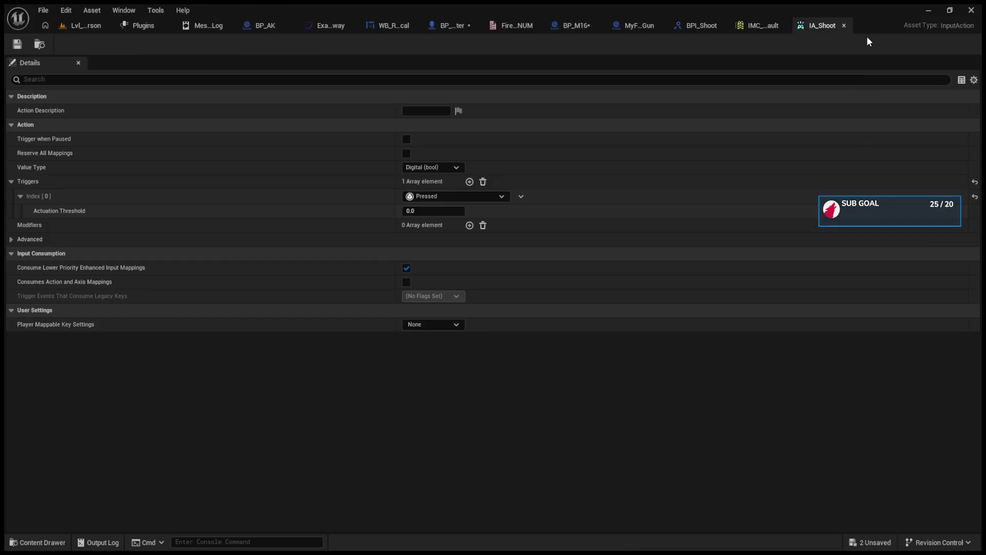
Step: Inspect IA_Shoot's Left Mouse Button mapping in IMC_Default
click(759, 26)
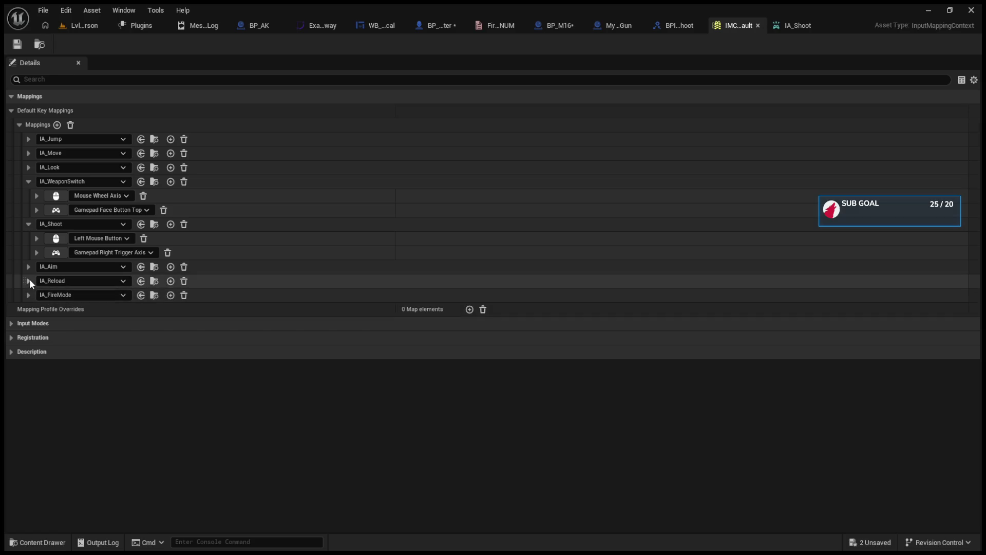
click(35, 238)
click(34, 238)
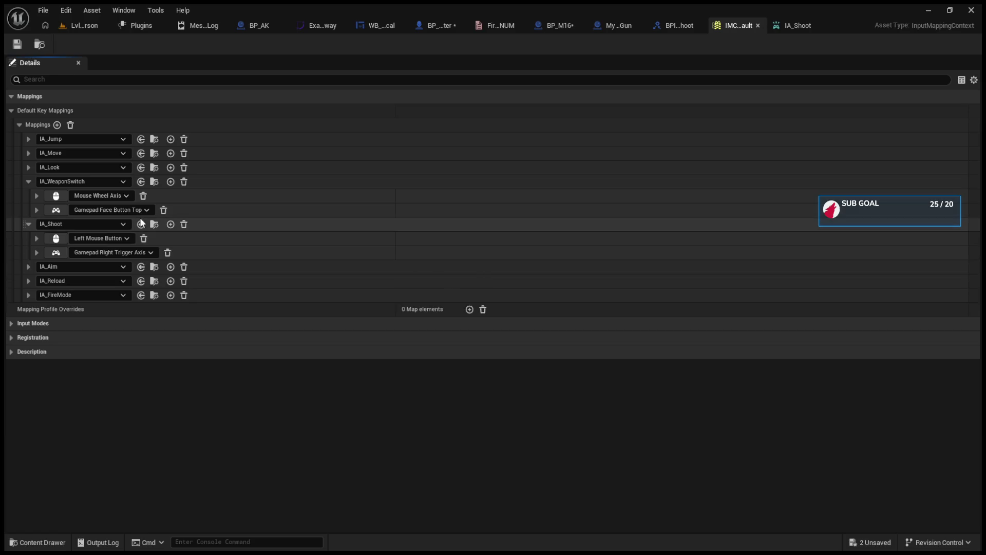
click(34, 238)
click(34, 238)
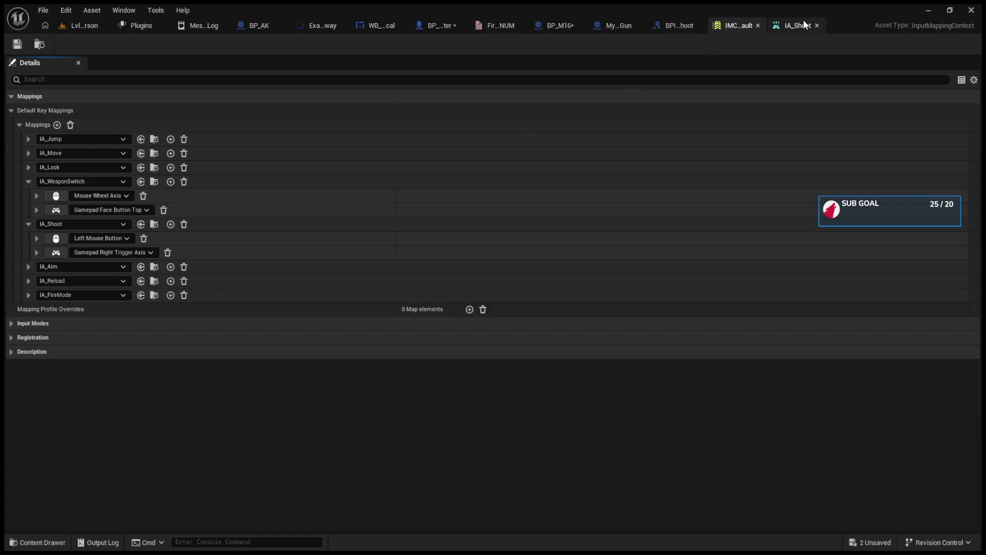
Step: Back in IA_Shoot, start a level play test that halts at the Shoot breakpoint
click(798, 26)
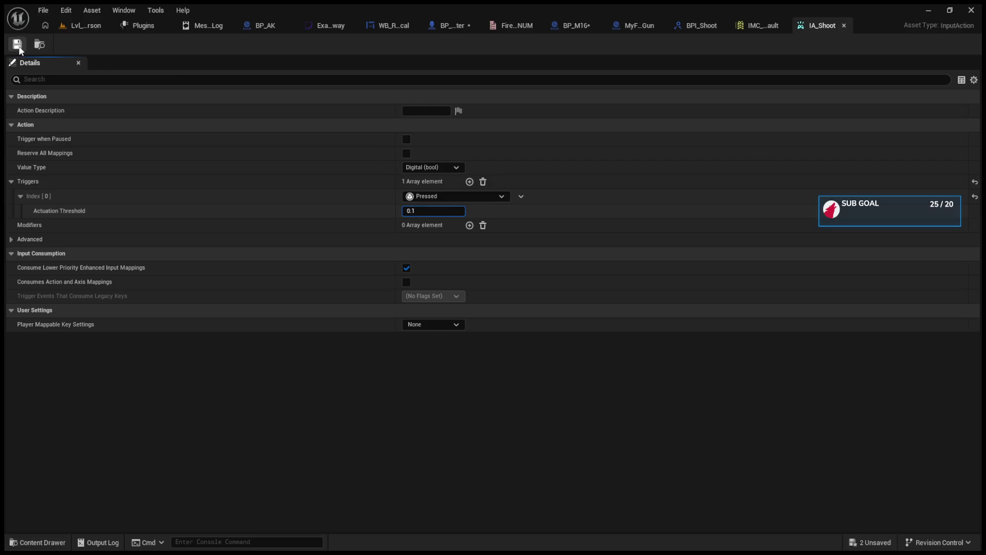
click(65, 26)
click(256, 44)
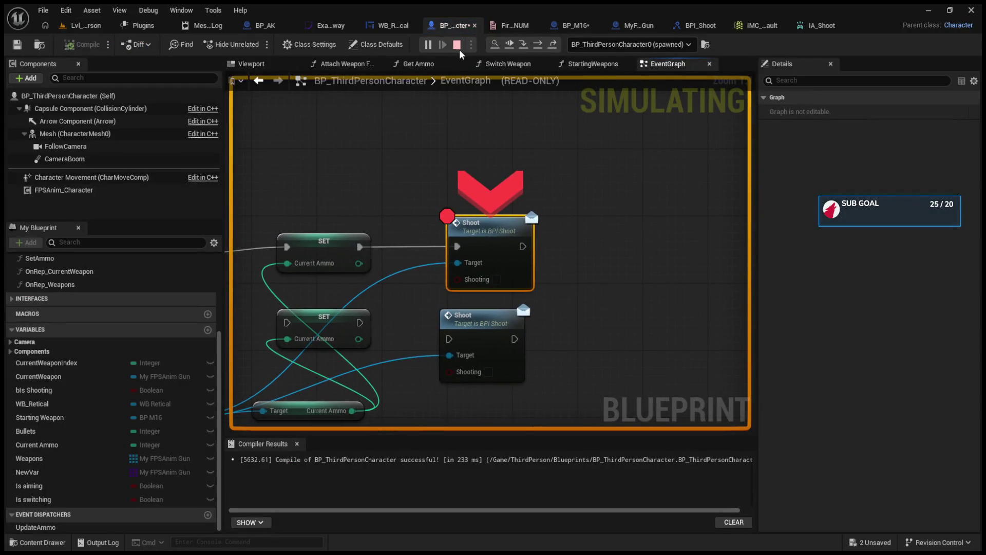
Step: Restart the play test, fire to hit BP_M16's Event Shoot breakpoint, remove it with F9, and resume
click(456, 44)
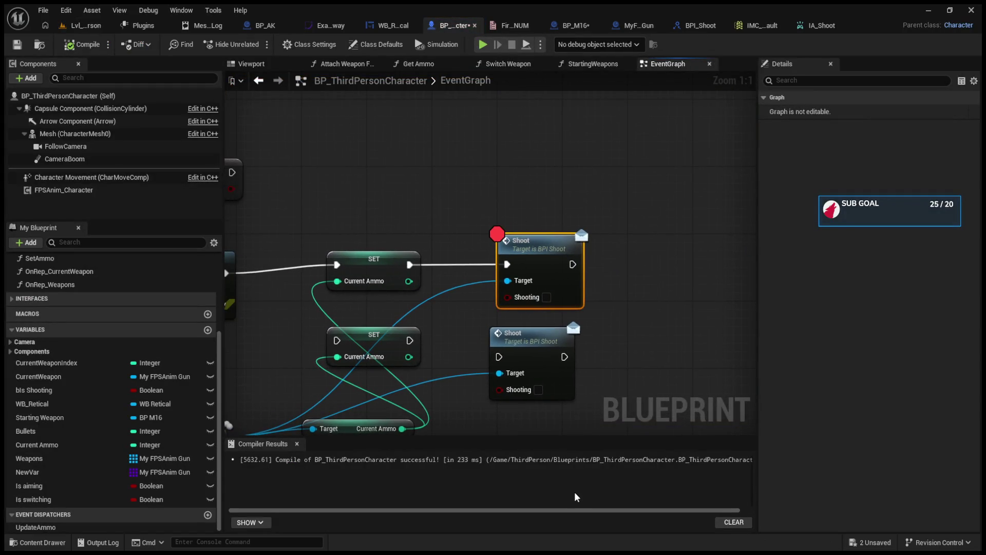
click(72, 26)
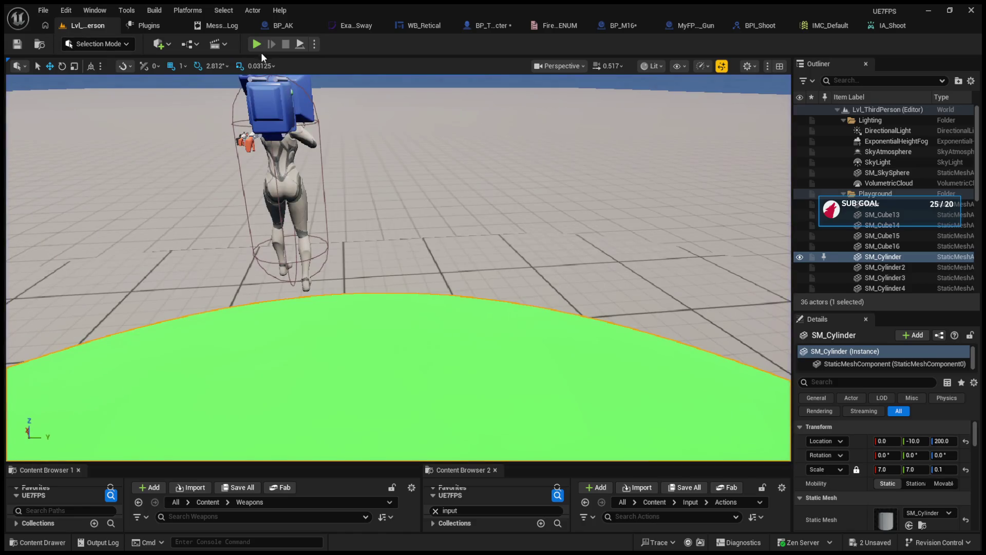
click(256, 44)
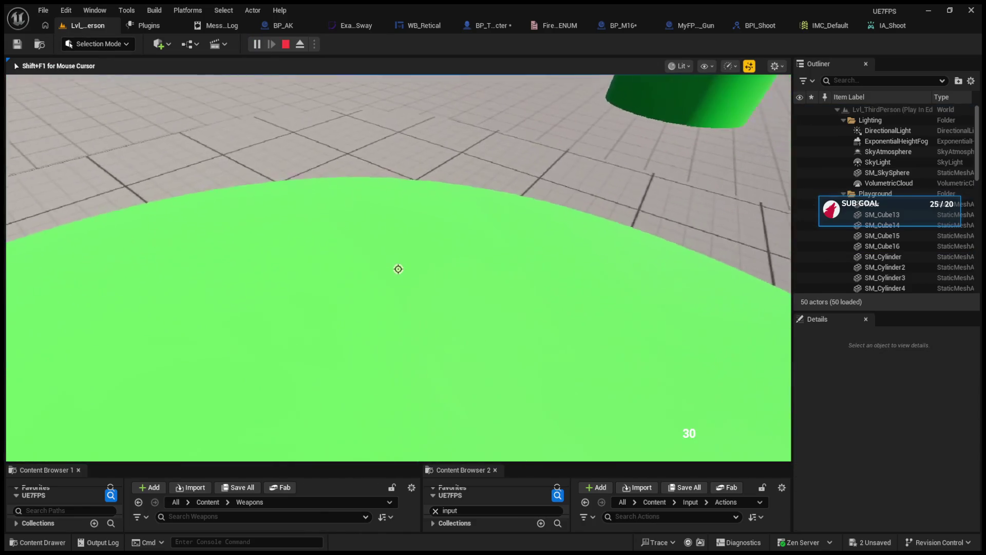
click(398, 269)
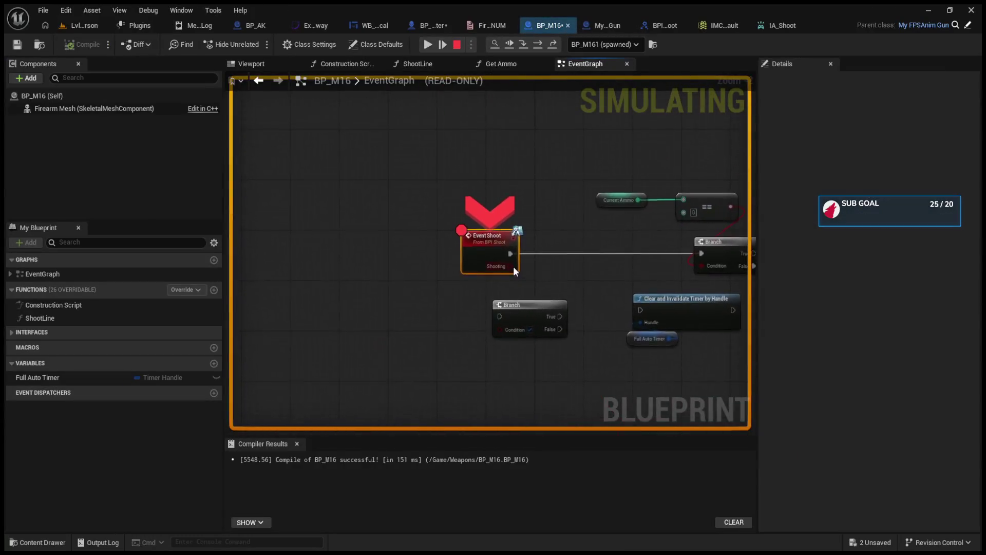
key(F9)
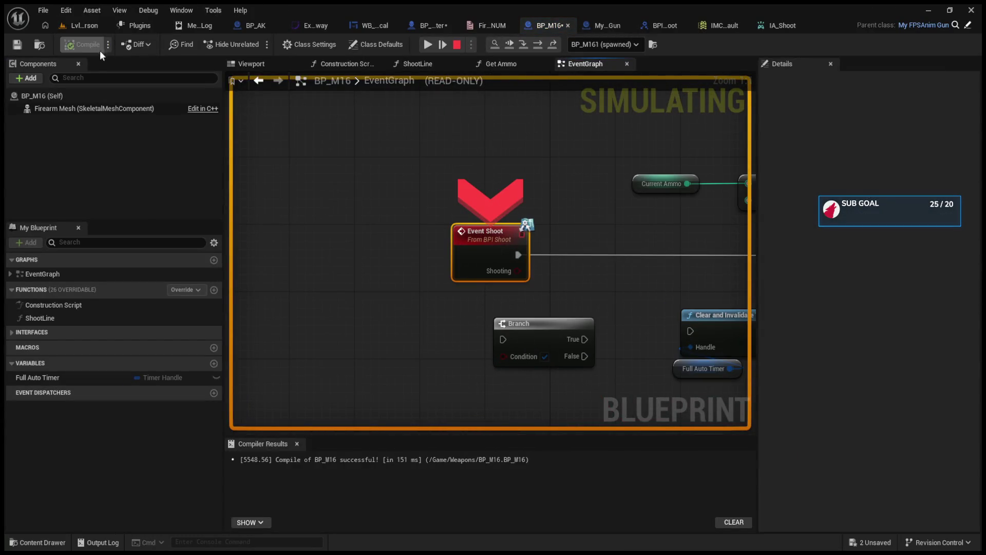
click(450, 45)
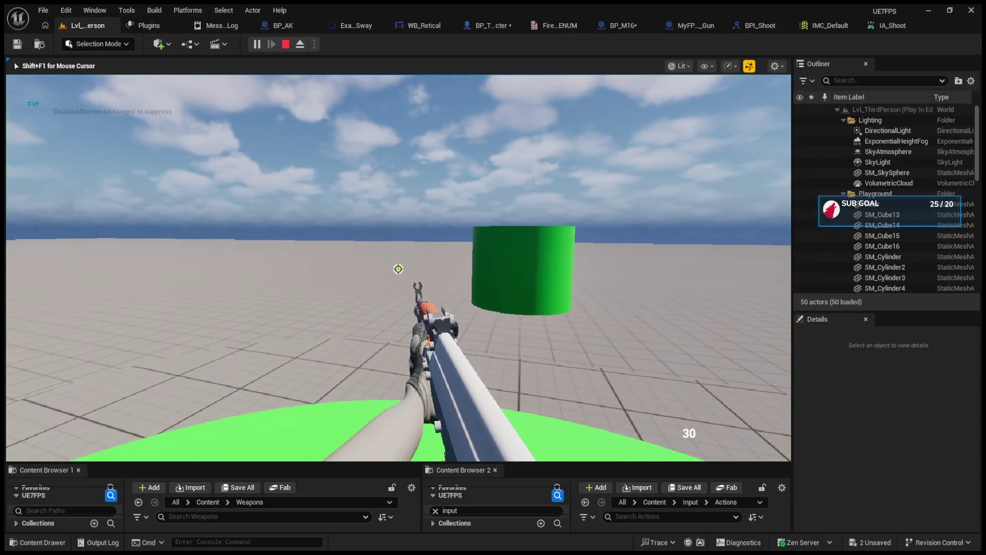
Step: Move around, fire a full-auto burst until empty, and reload the rifle
key(w)
key(s)
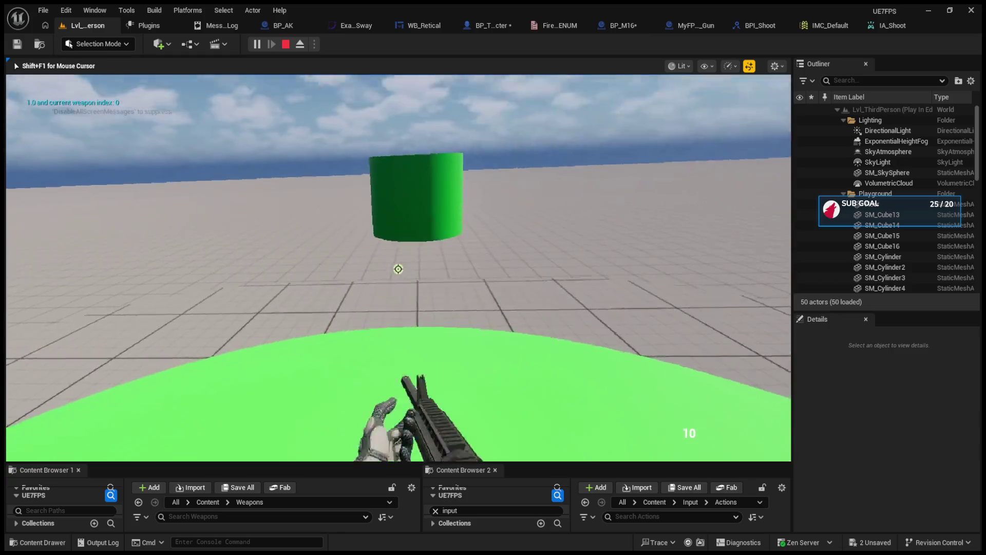
click(398, 269)
click(398, 268)
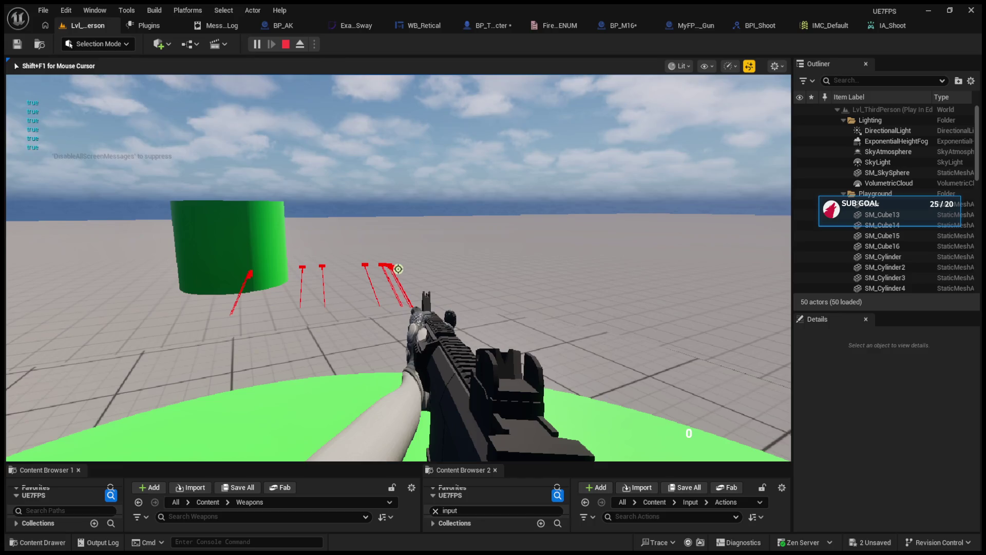
key(r)
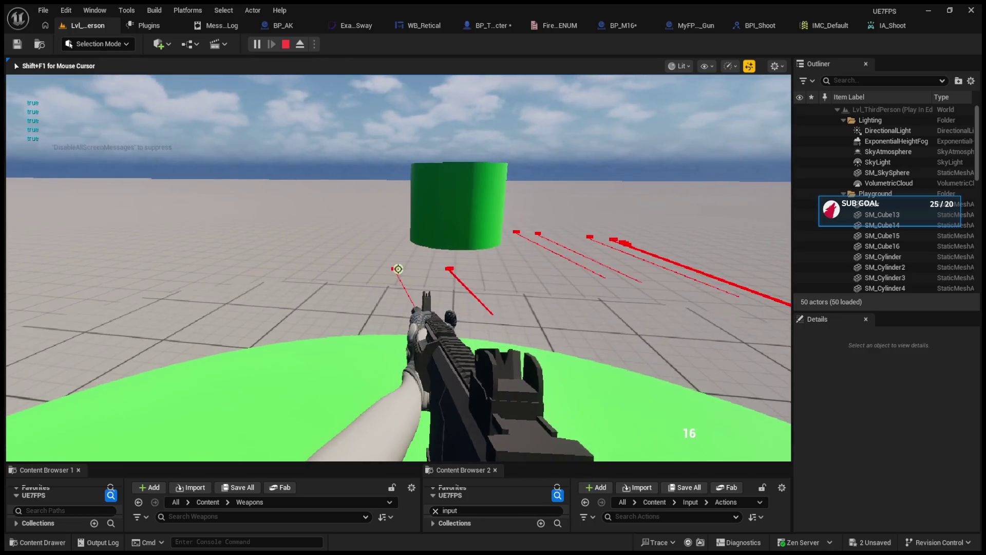
key(Escape)
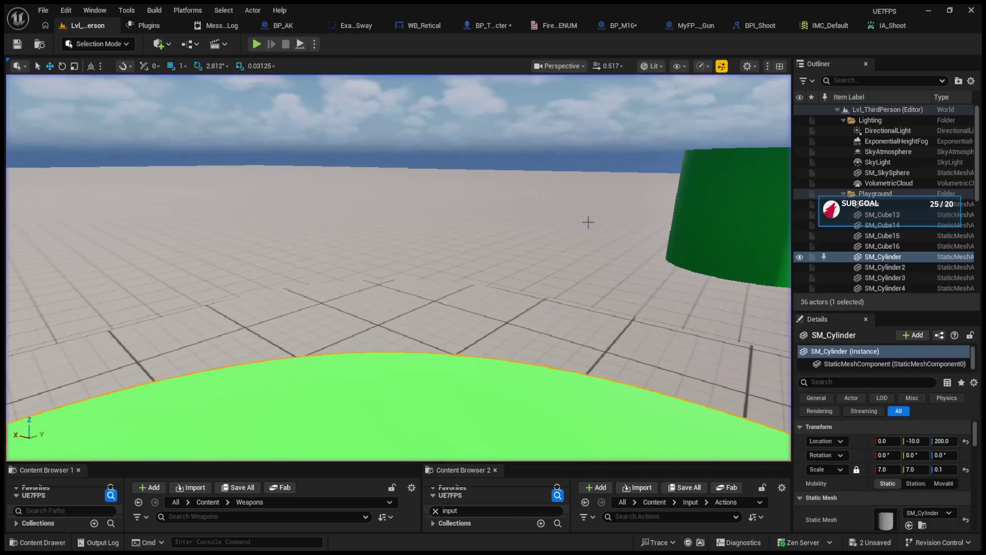
Step: Run a new play test, equip the rifle with 1, and fire single shots
click(261, 48)
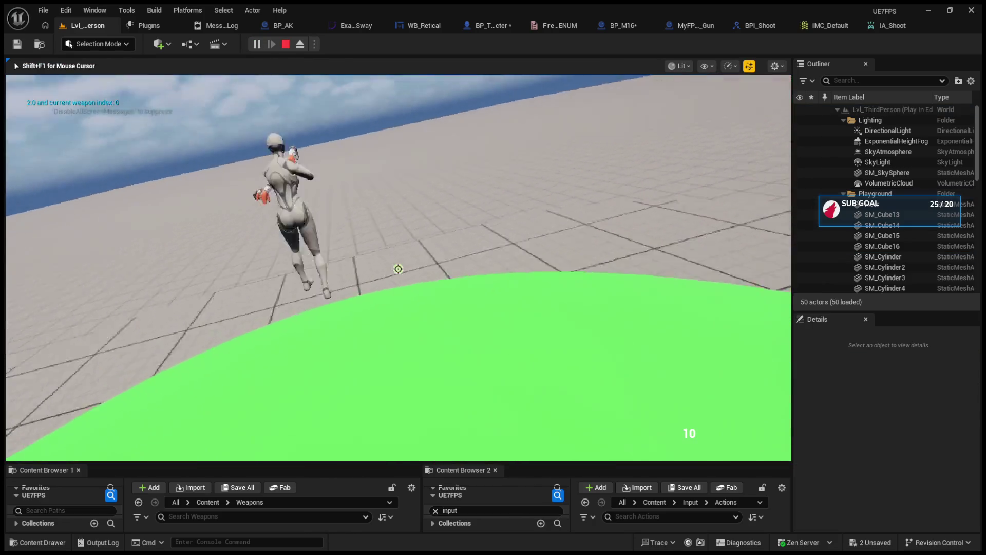
key(1)
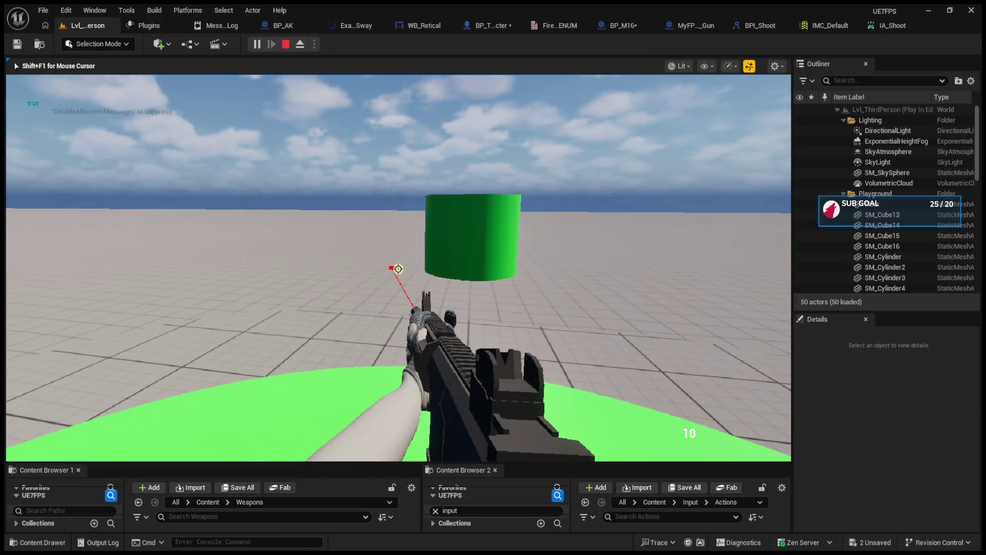
click(398, 268)
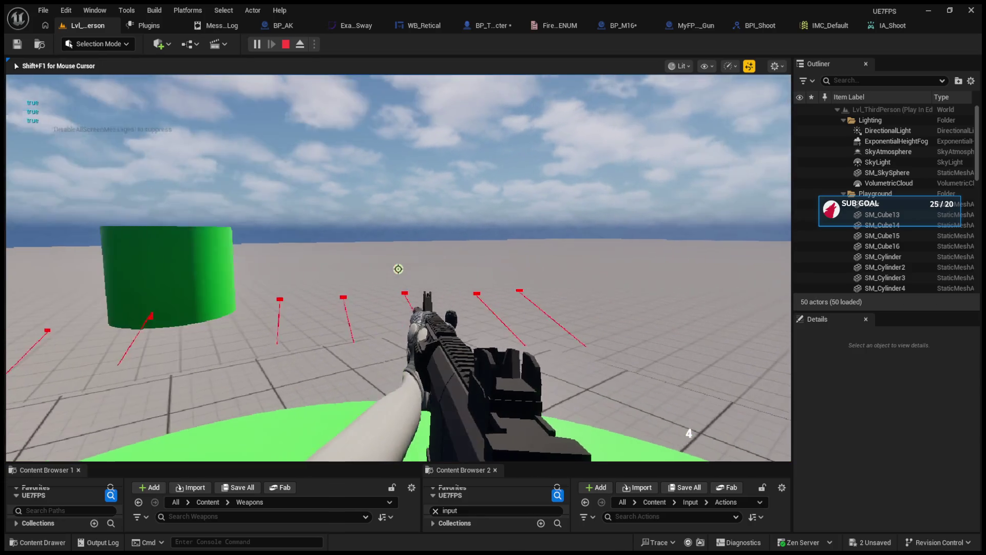
click(398, 268)
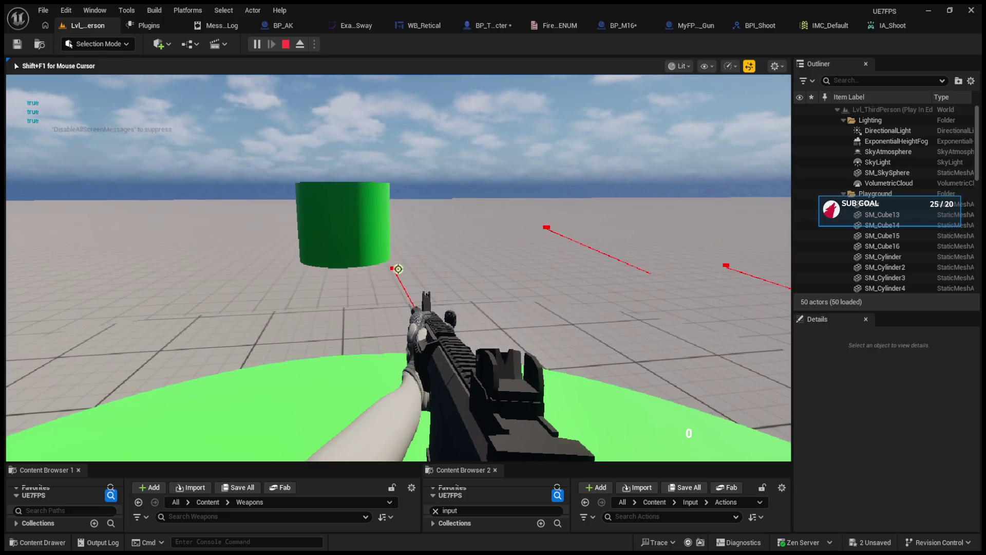
key(Escape)
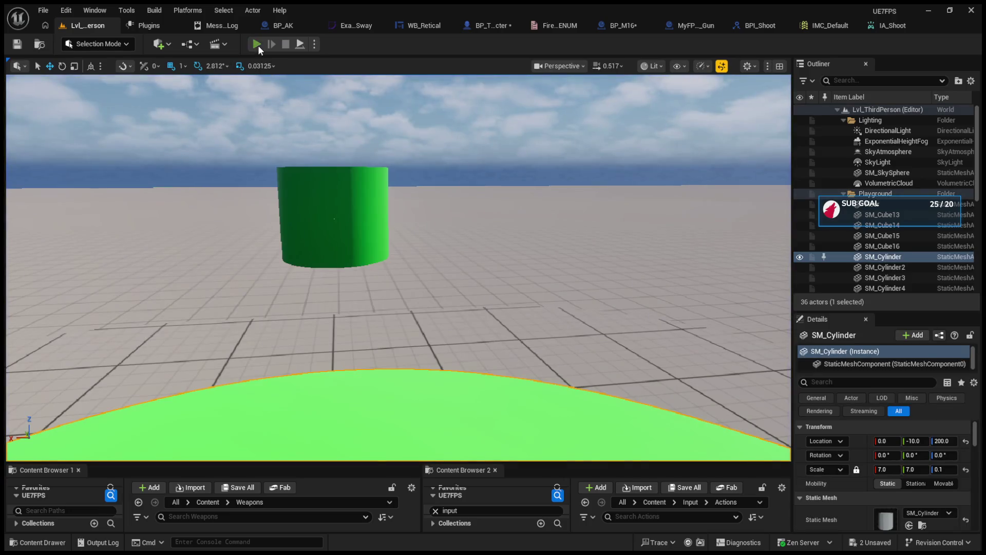
Step: Play-test twice more, firing bursts at the green cylinder to check the fire mode
click(256, 44)
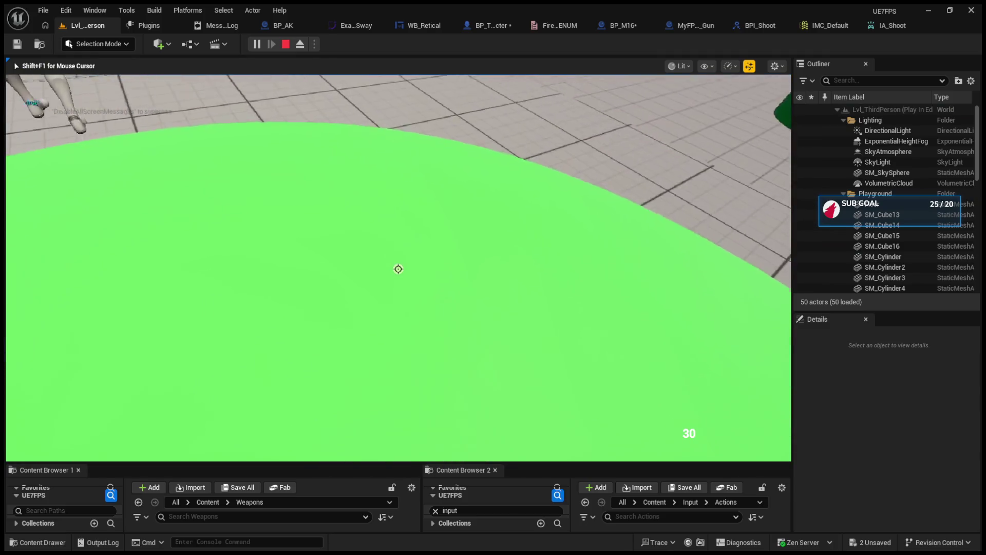
key(1)
click(398, 268)
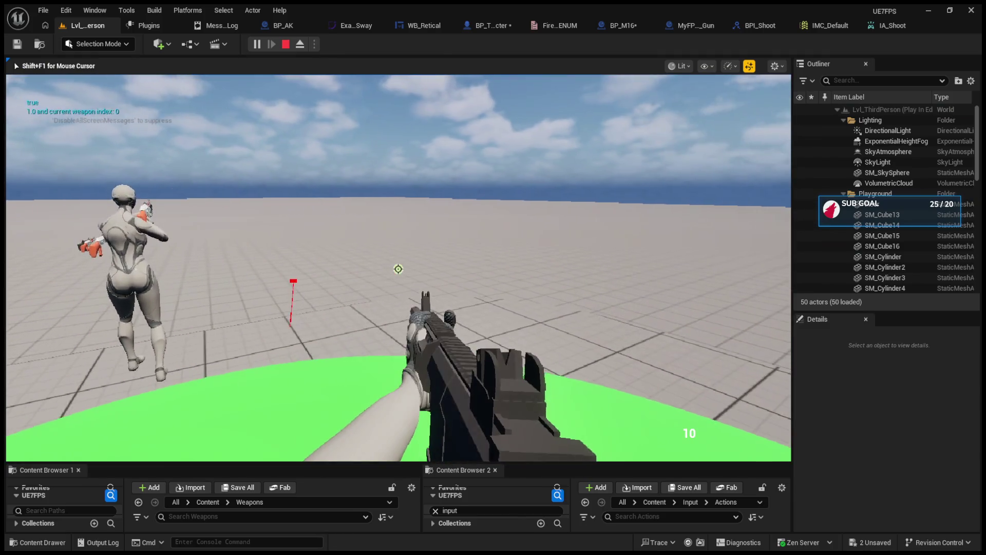
click(398, 269)
click(398, 268)
click(398, 269)
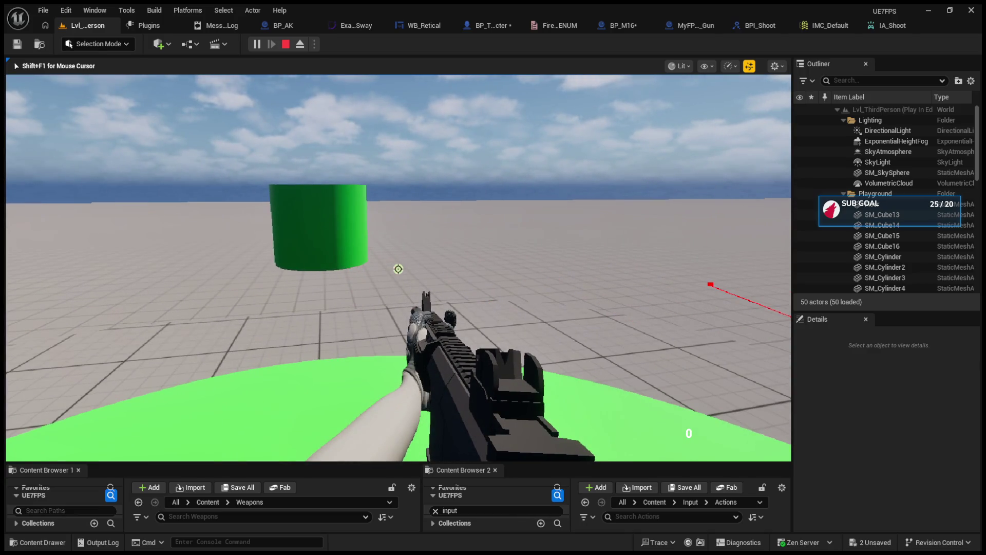
key(Escape)
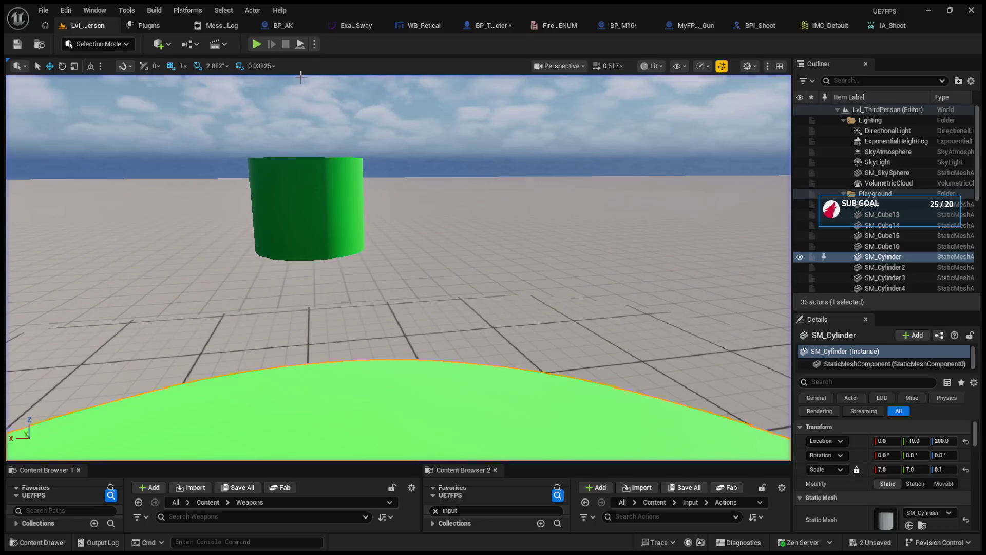
click(259, 45)
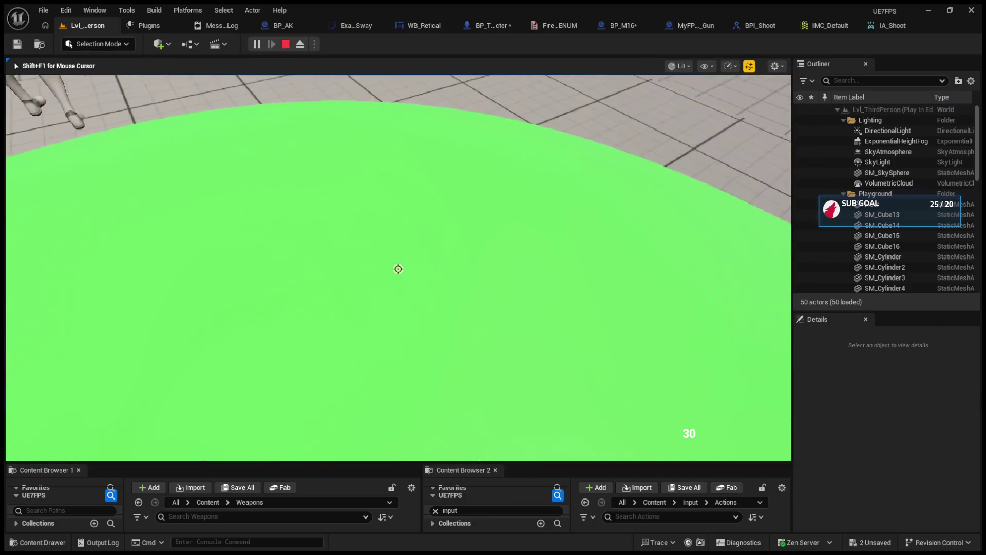
click(398, 268)
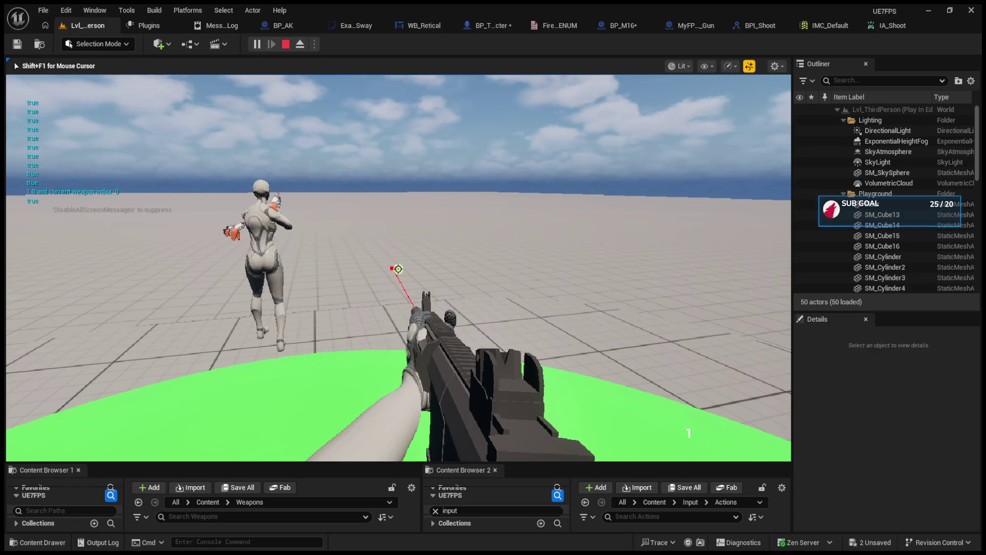
key(Escape)
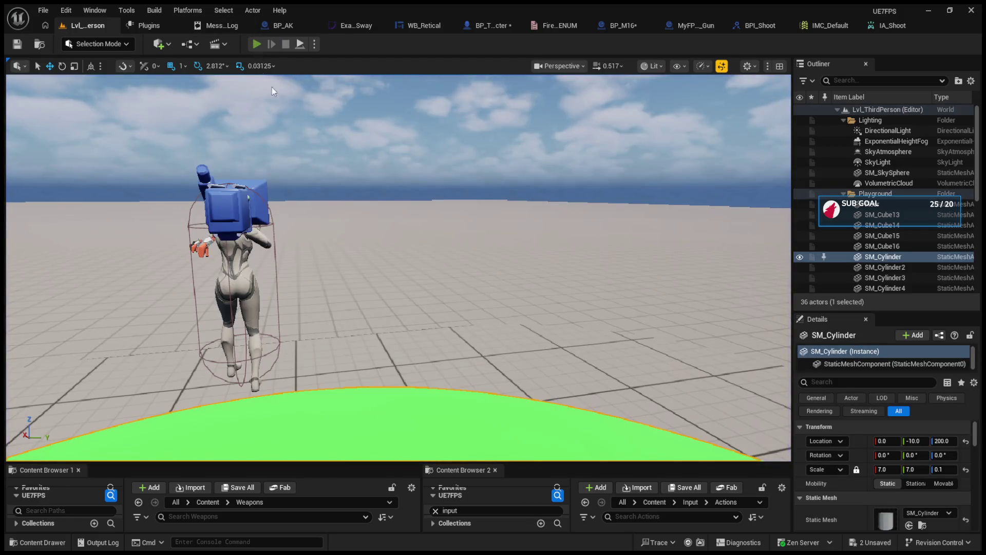
Step: Start a play test with Alt+P and fire bursts until the magazine drains from 10 to 0
key(alt+p)
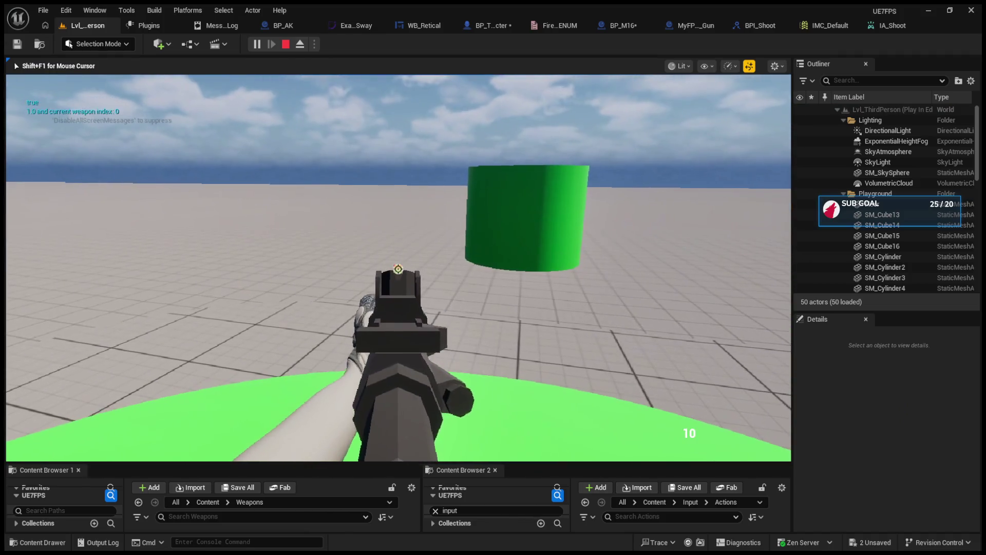
click(398, 269)
click(398, 268)
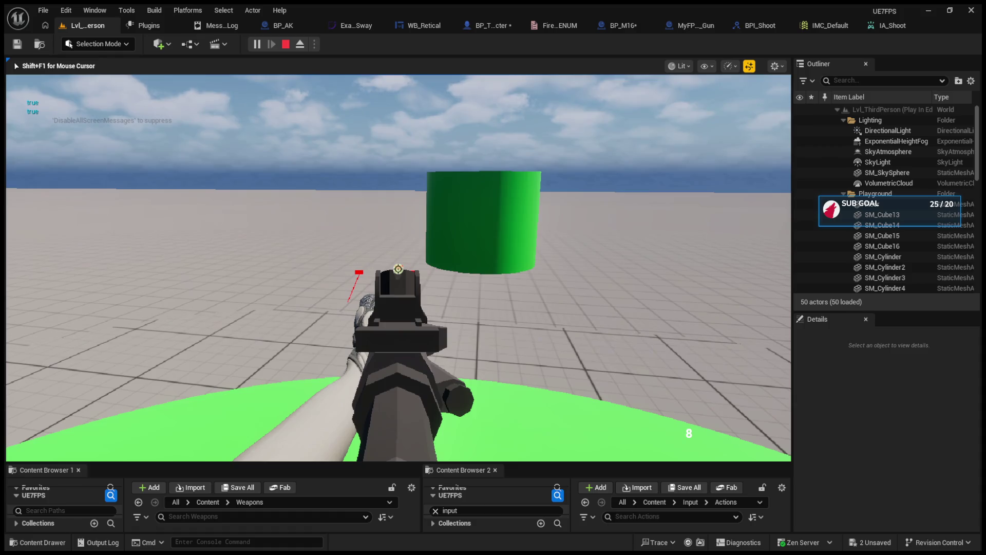
click(398, 268)
click(398, 268)
click(398, 268)
click(398, 269)
click(398, 268)
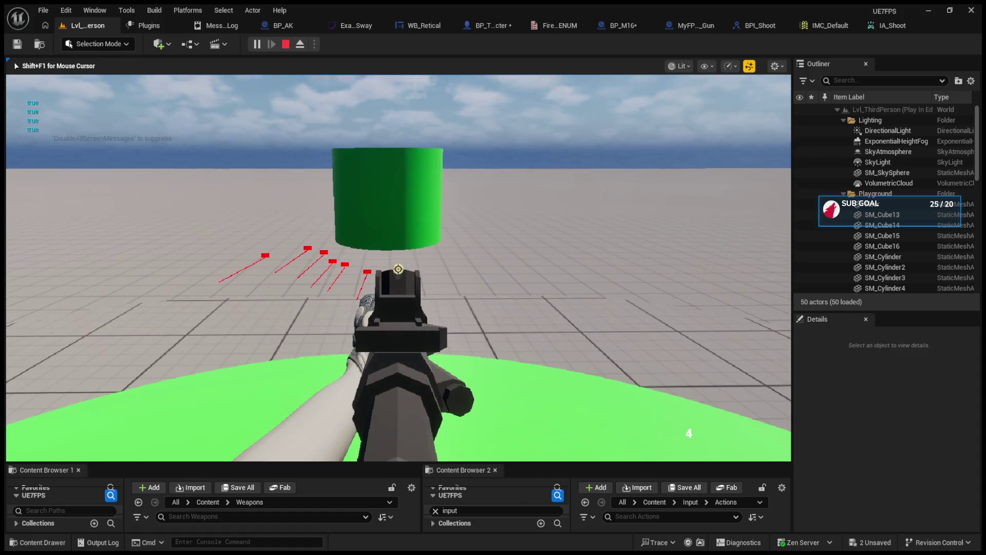
click(398, 268)
click(398, 268)
click(398, 268)
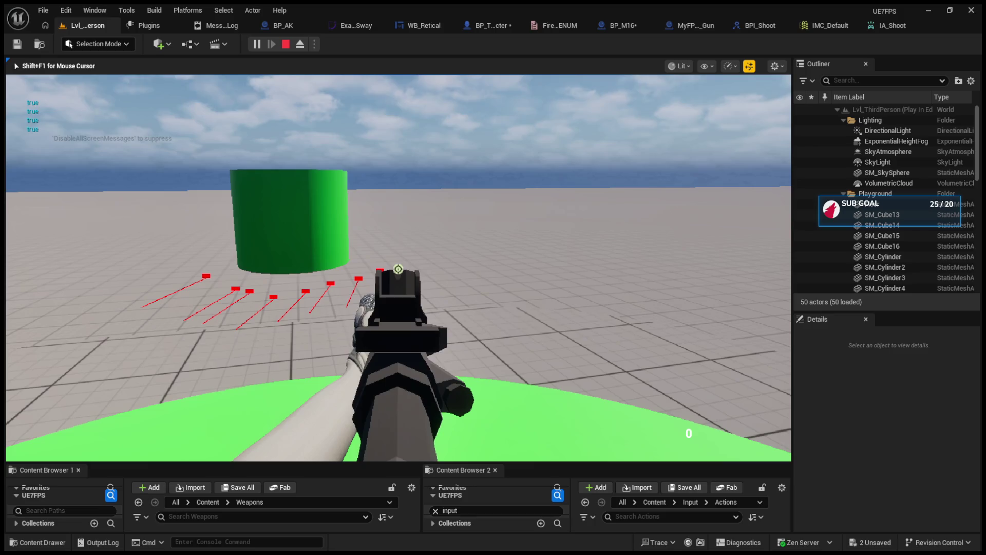
click(398, 269)
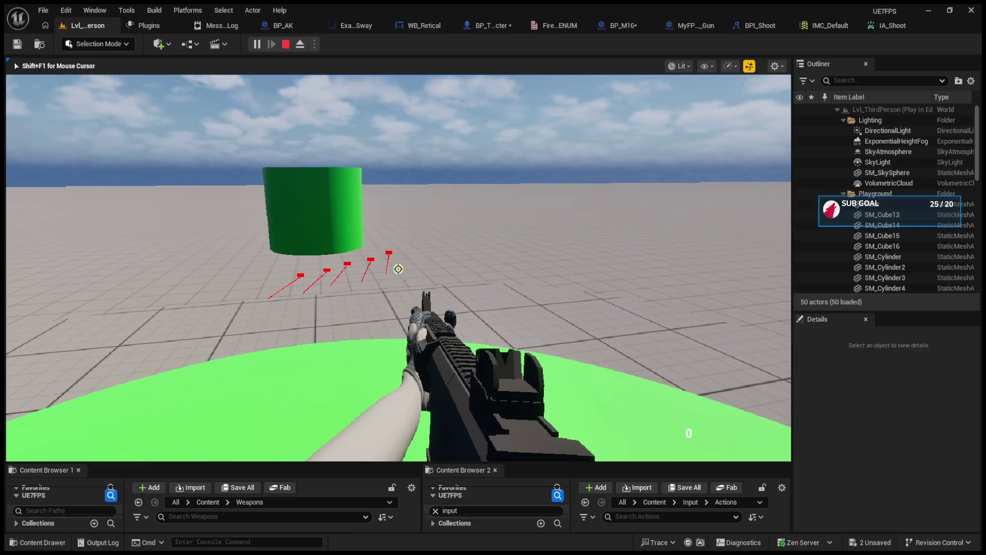
key(Escape)
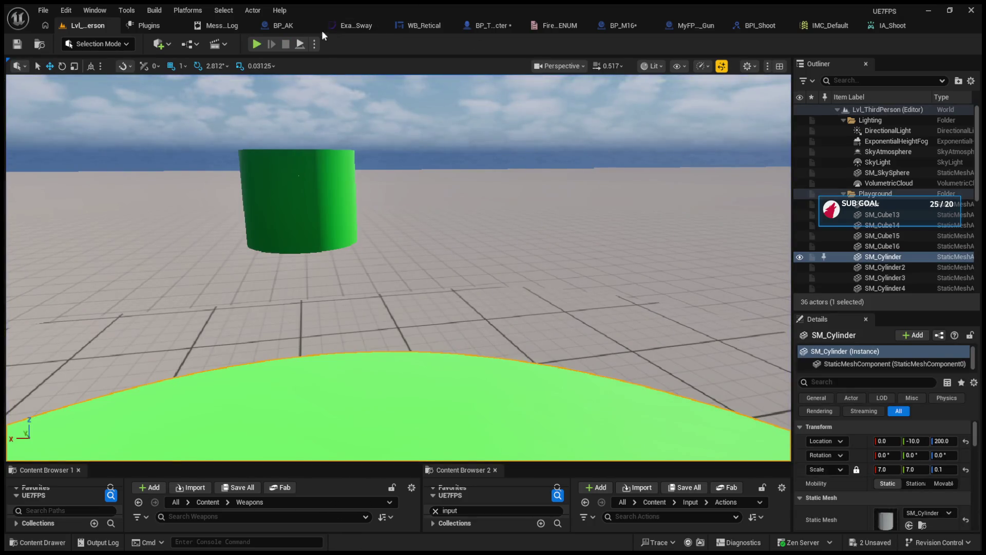
Step: Wire Print String into the first Current Ammo SET node and move the SET nodes lower
click(485, 26)
drag(574, 157, 649, 143)
drag(611, 245, 610, 242)
mouse_move(541, 167)
mouse_down()
mouse_move(587, 368)
mouse_move(618, 411)
mouse_up()
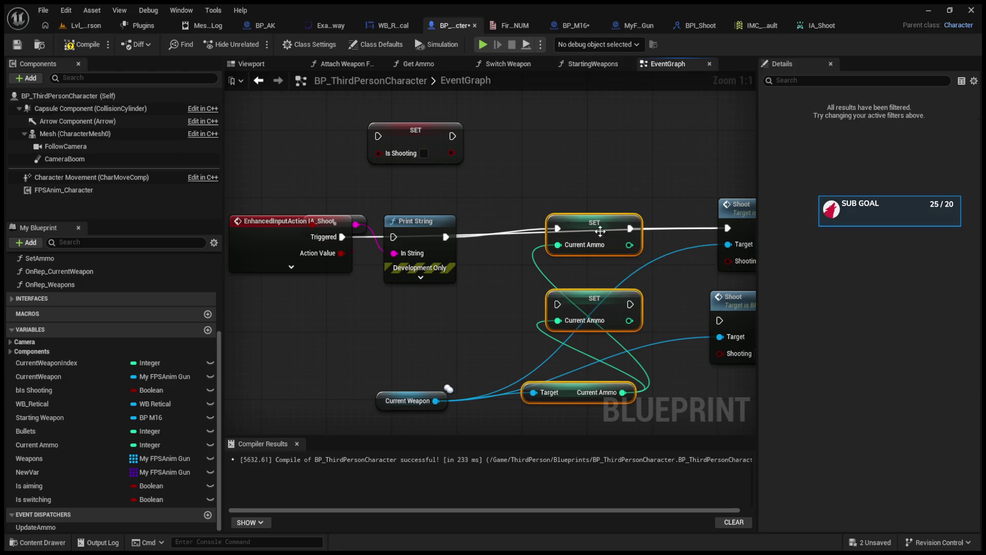
drag(600, 231, 604, 320)
Step: Play-test the M16, firing repeatedly at the floor and green cylinder
click(72, 29)
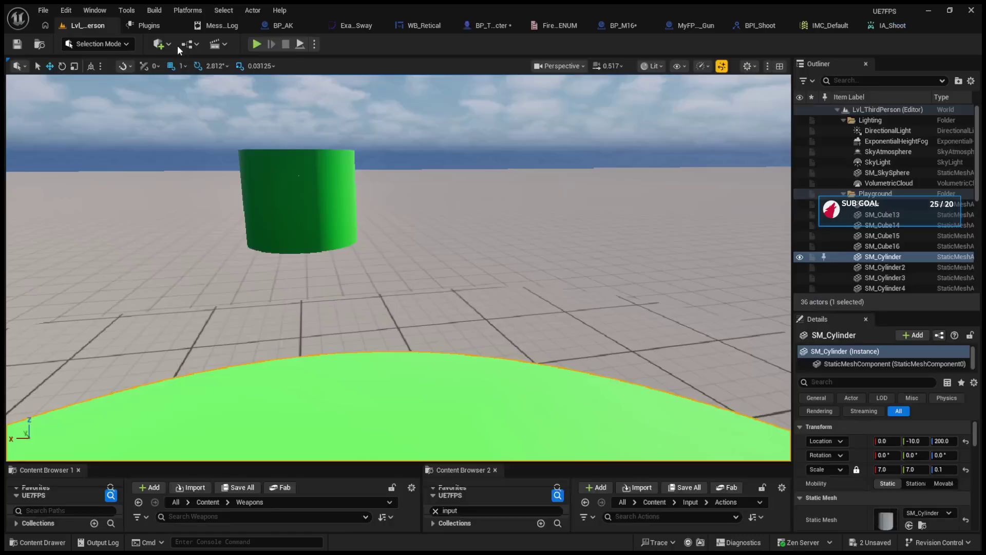
click(254, 44)
click(368, 211)
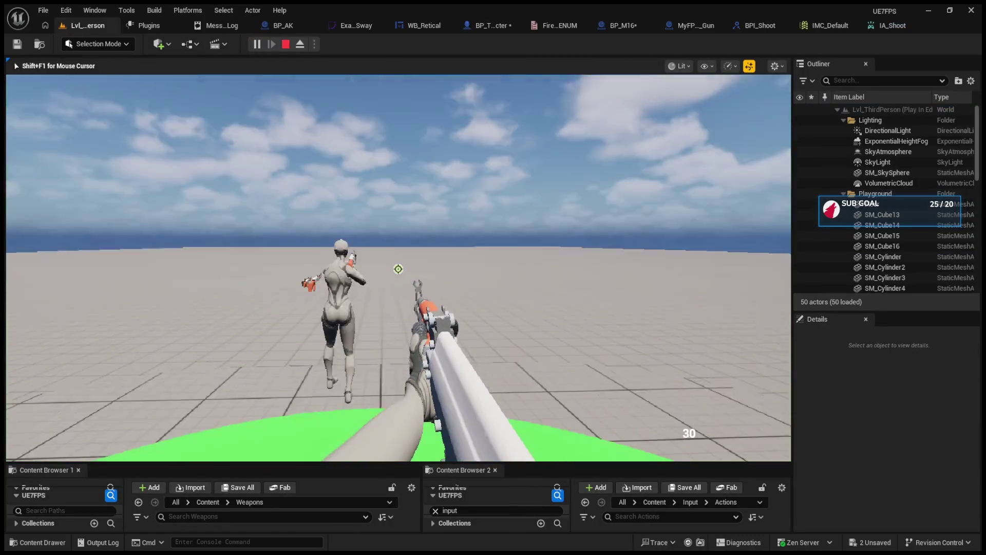
key(1)
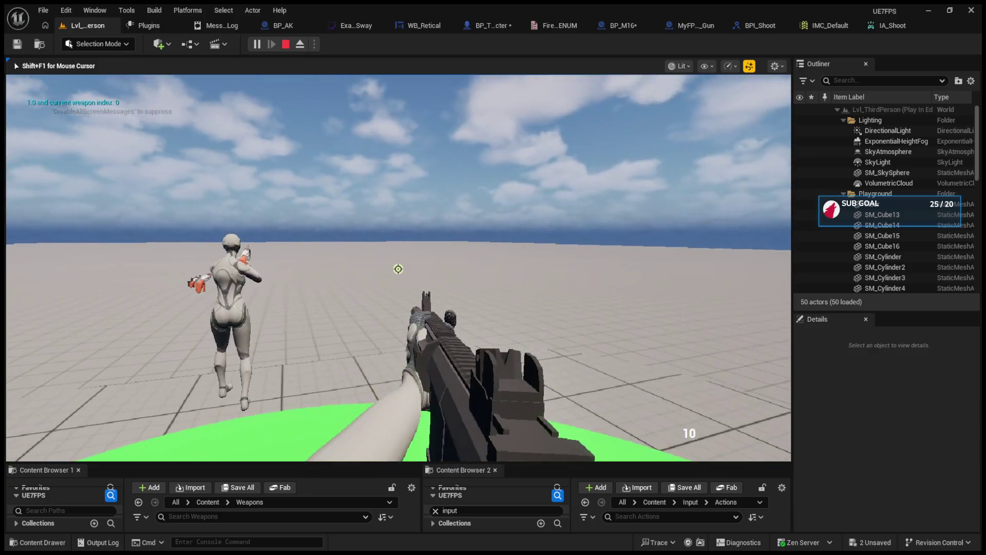
click(398, 269)
click(398, 269)
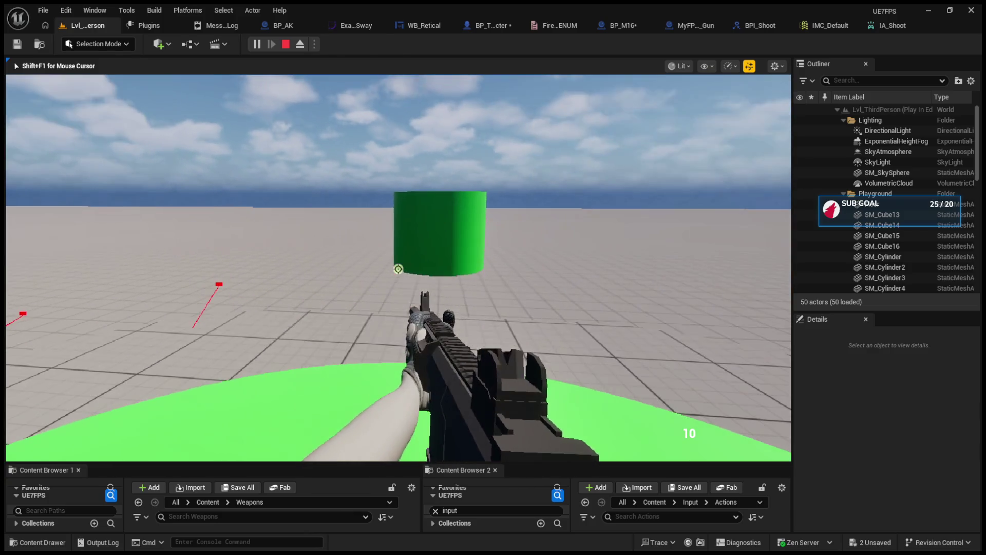
click(398, 269)
click(398, 269)
click(398, 268)
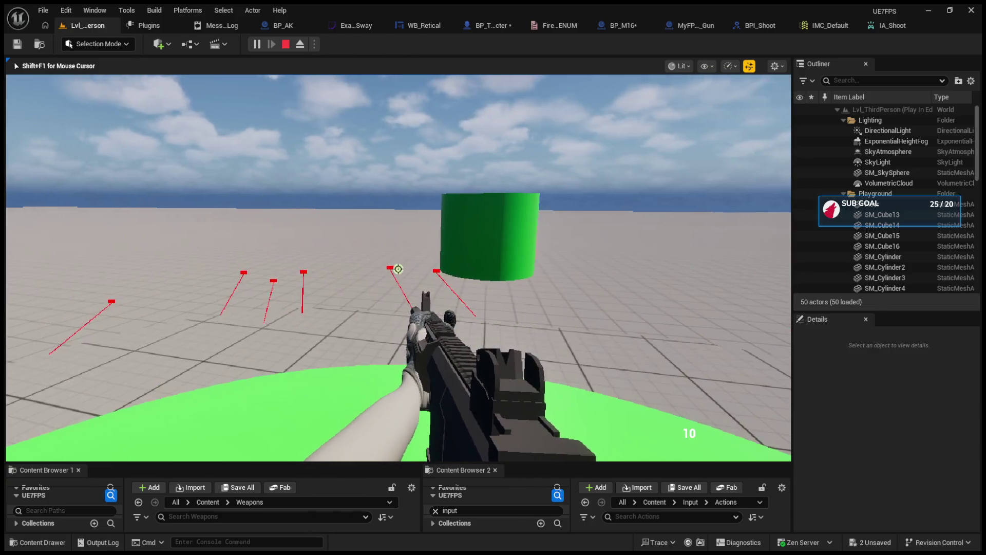
click(398, 268)
click(398, 268)
click(398, 268)
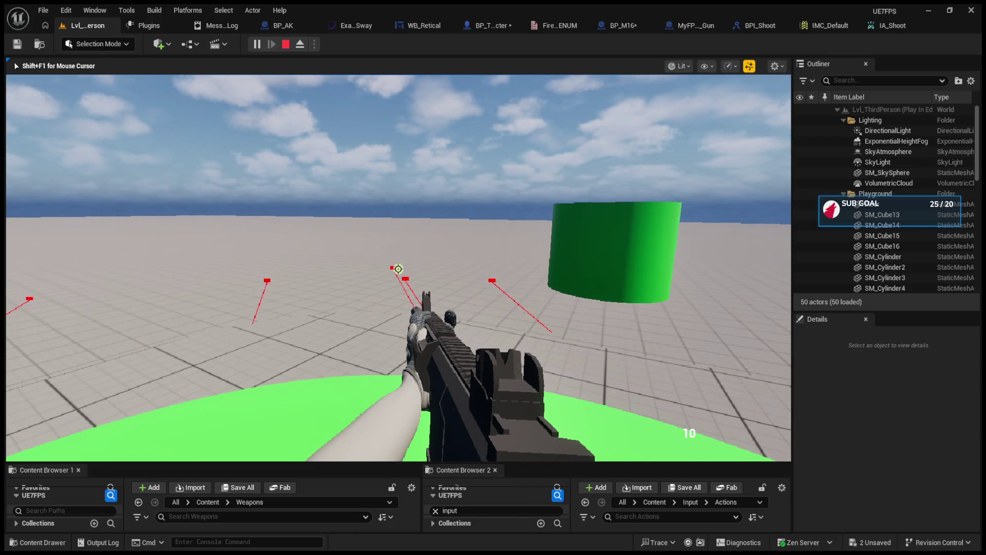
key(Escape)
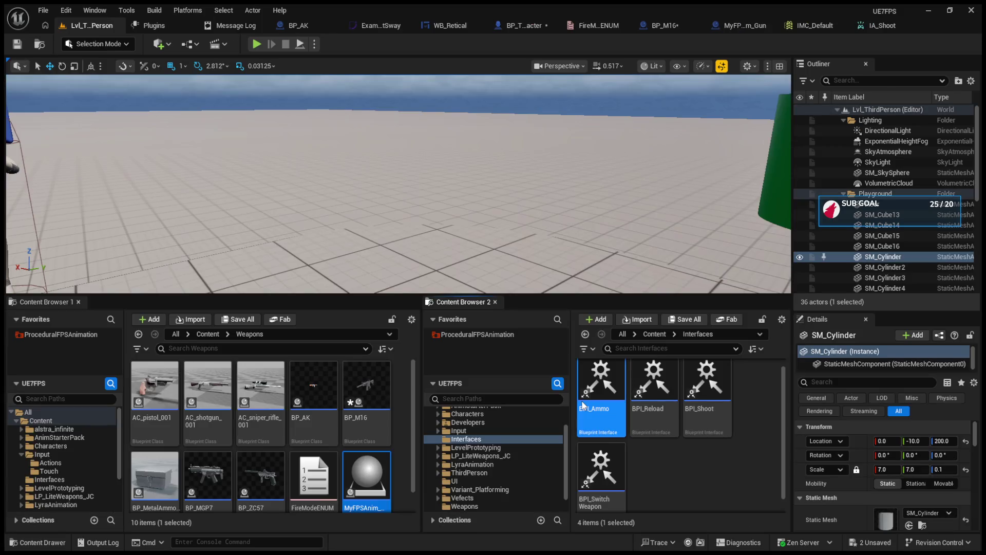
Step: In BPI_Ammo, add an Integer input named CurrentAmmo to Get Ammo, then compile the interface
double_click(582, 406)
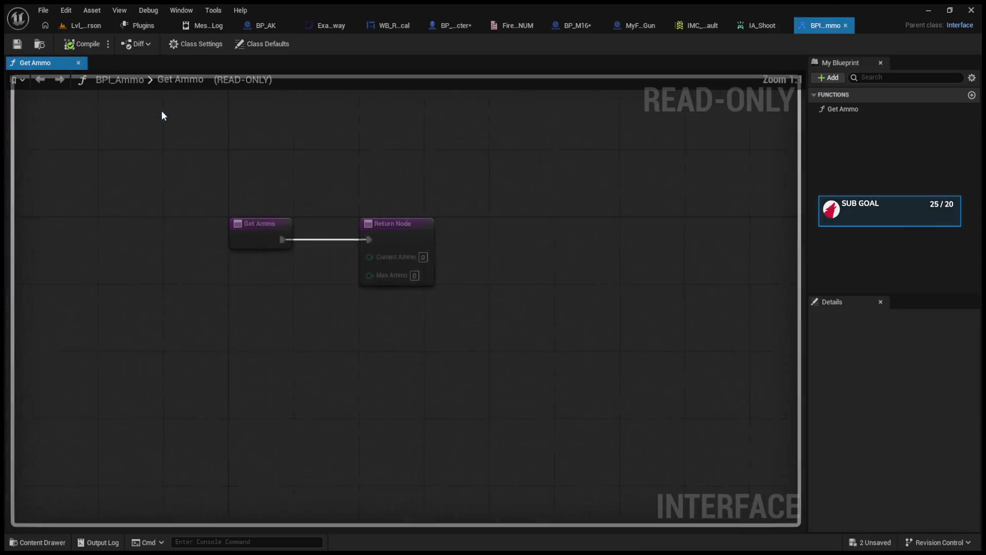
click(484, 282)
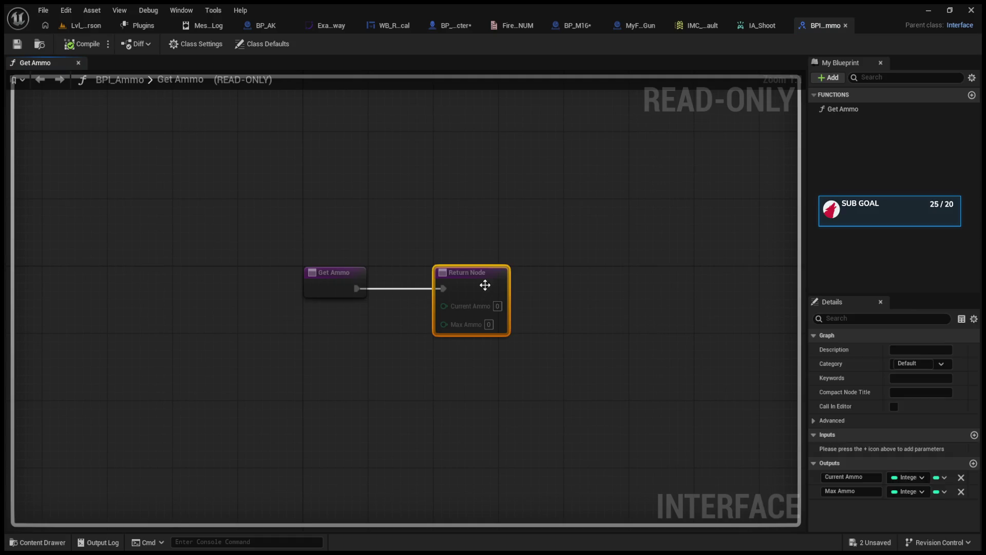
click(973, 436)
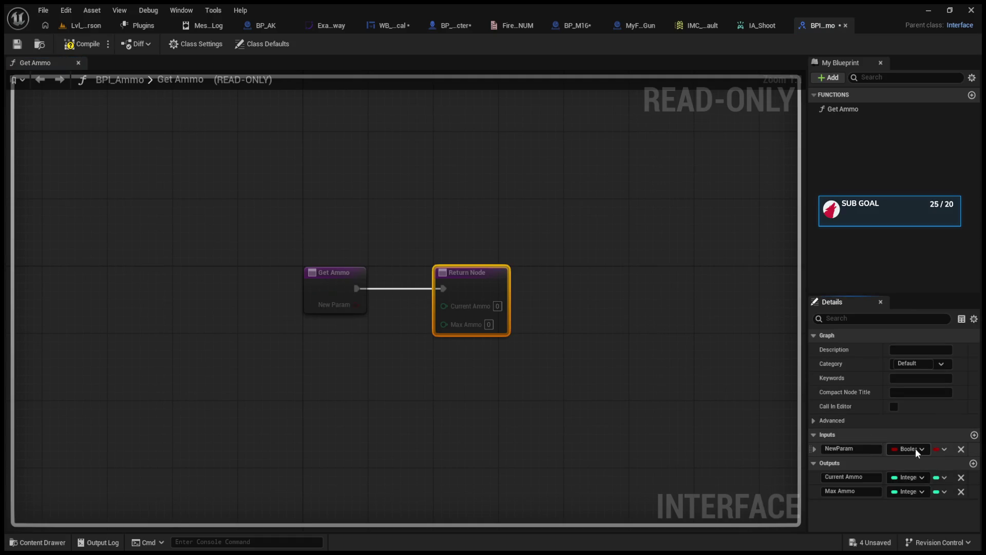
key(BackSpace)
text(CurrentAmmo)
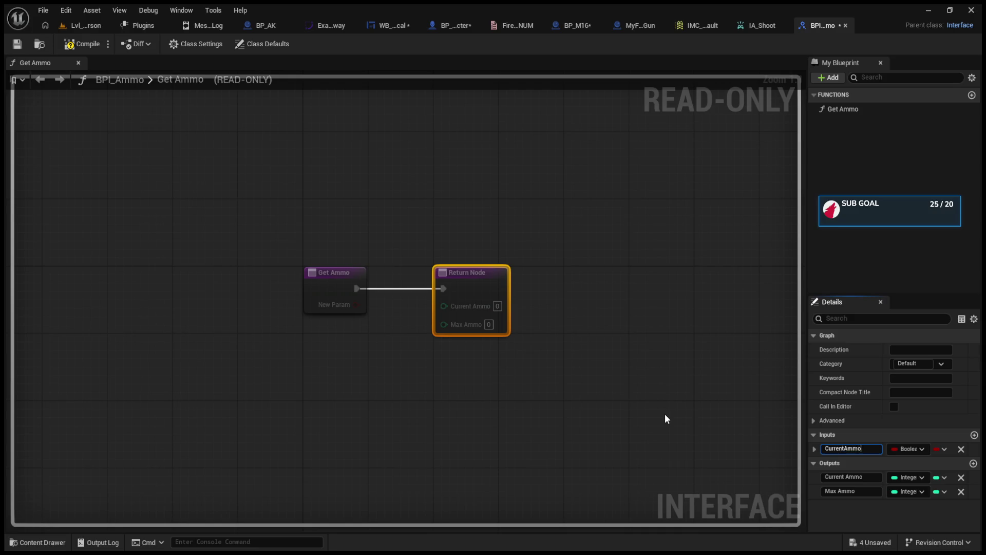
key(Return)
click(814, 449)
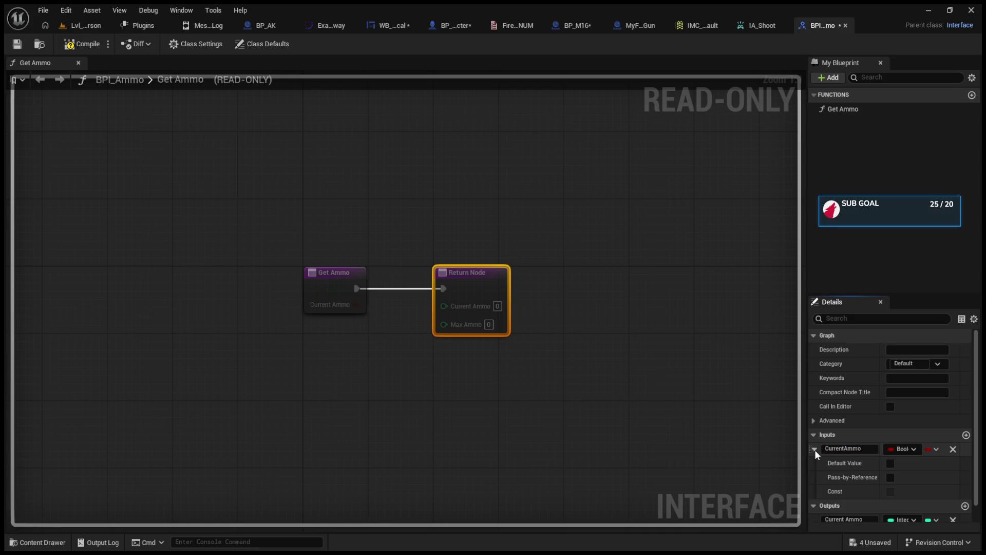
click(815, 449)
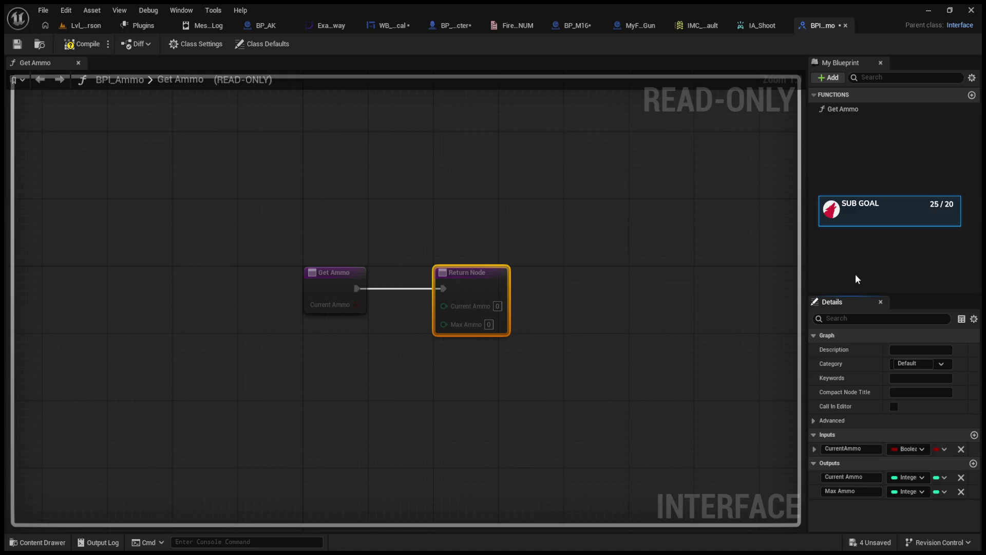
click(83, 43)
click(595, 26)
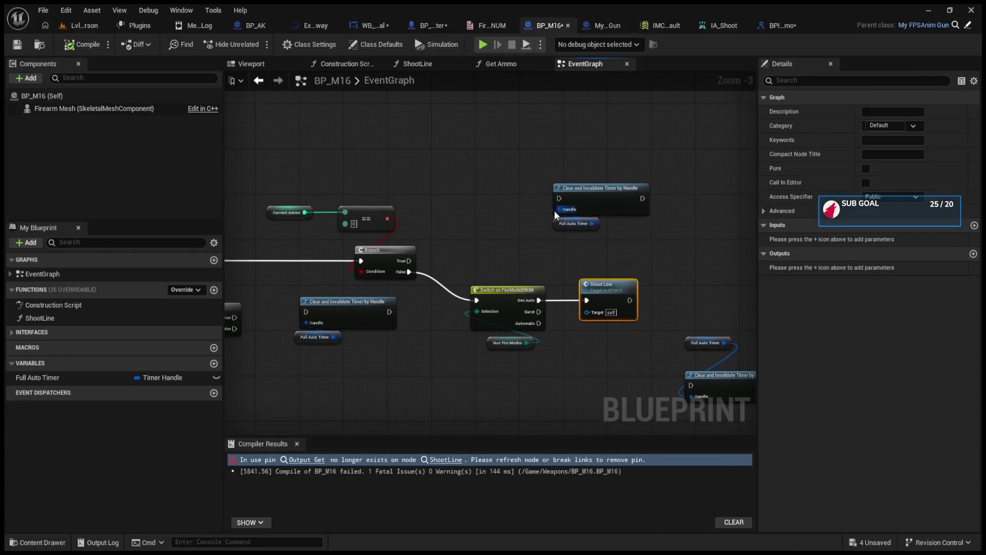
Step: Follow BP_M16's compile error to the ShootLine function and recompile BP_M16
click(327, 460)
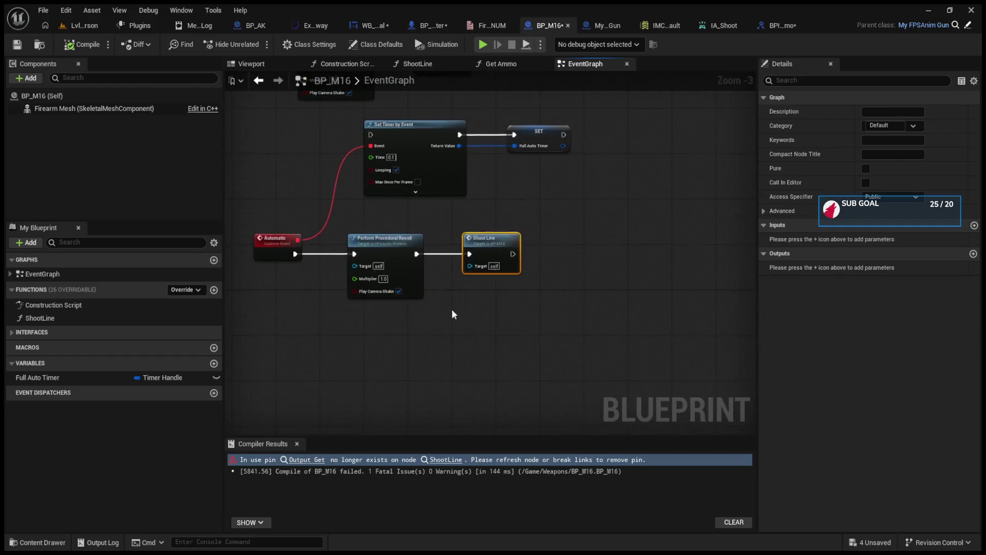
double_click(485, 248)
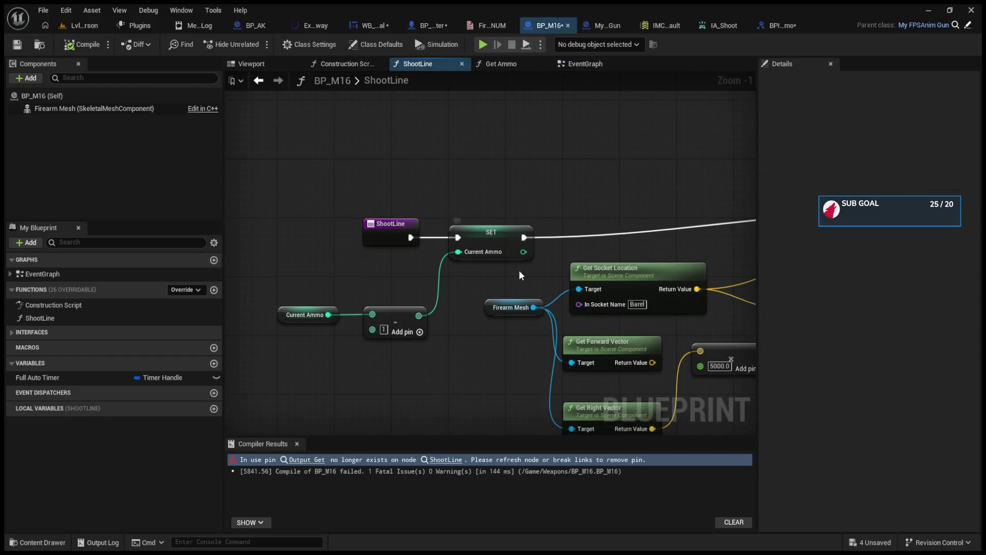
scroll(488, 266, up, 3)
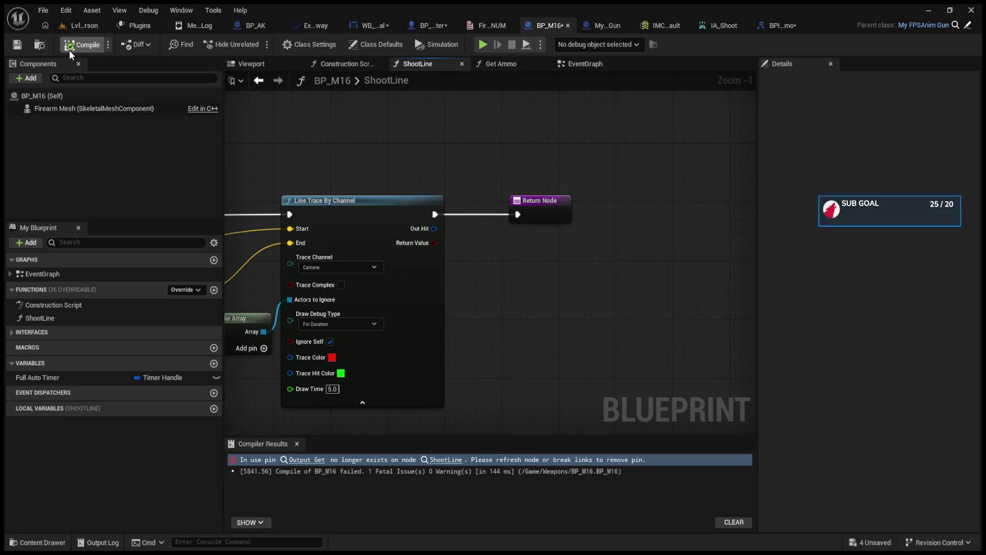
click(69, 51)
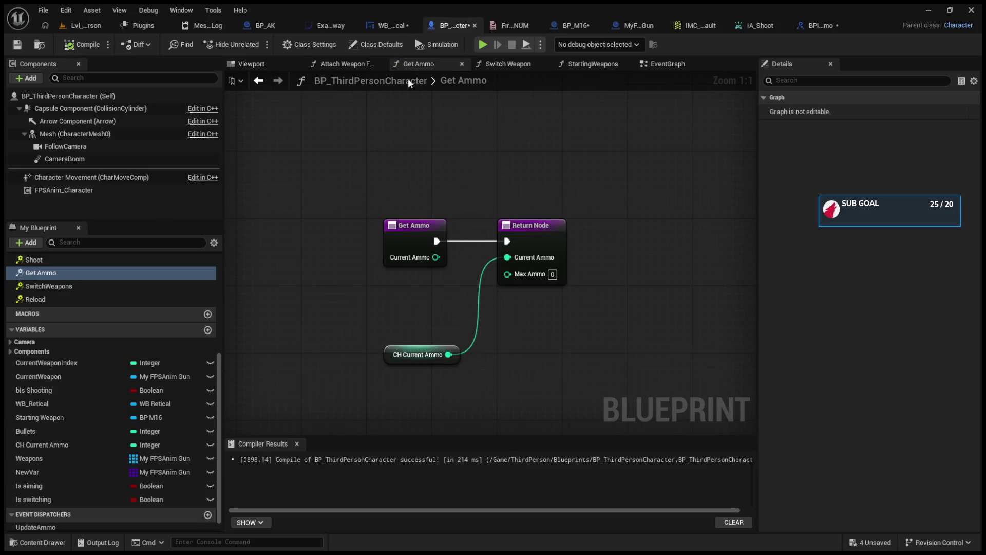
Step: In the character's Get Ammo, replace the CH Current Ammo getter with the Current Ammo input on the Return Node
click(83, 44)
click(417, 354)
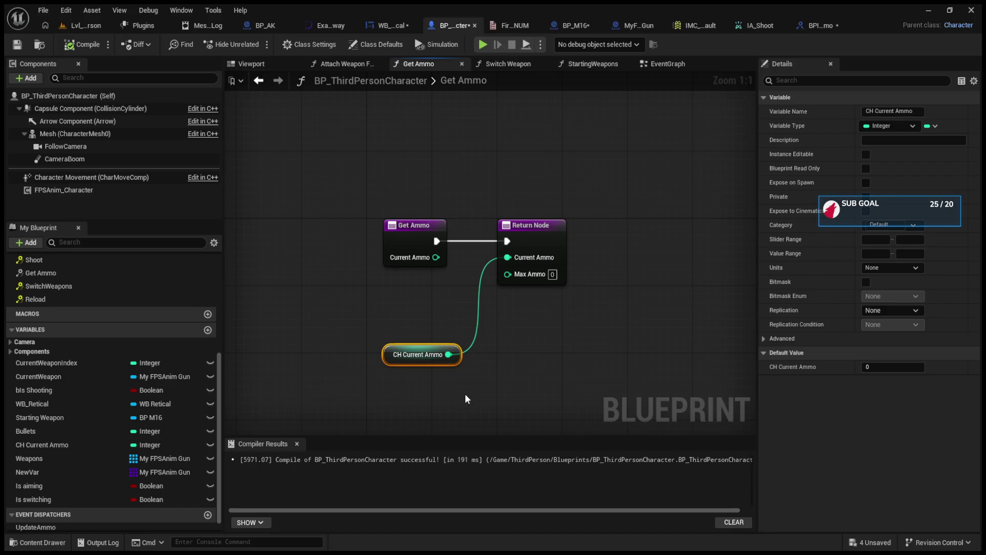
key(Delete)
drag(507, 257, 434, 257)
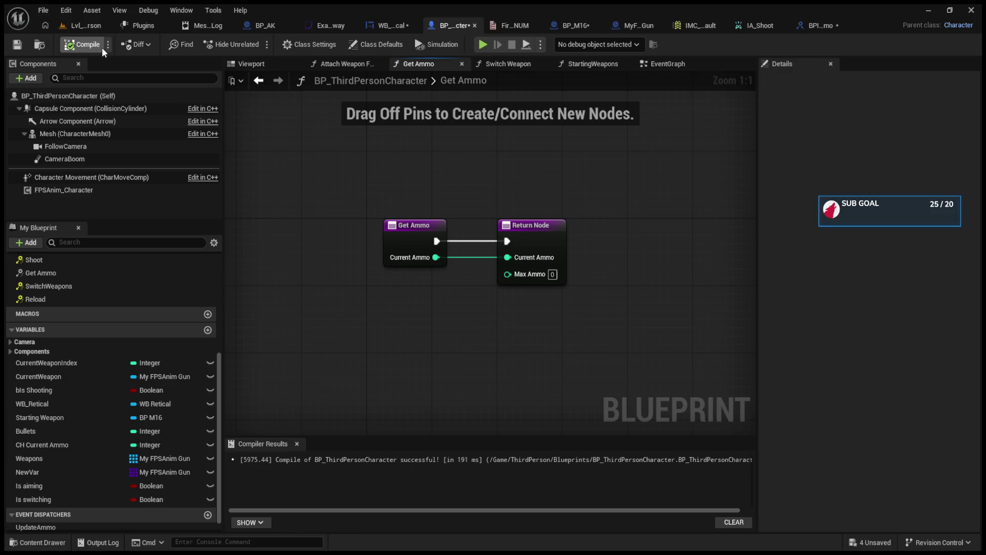
click(391, 23)
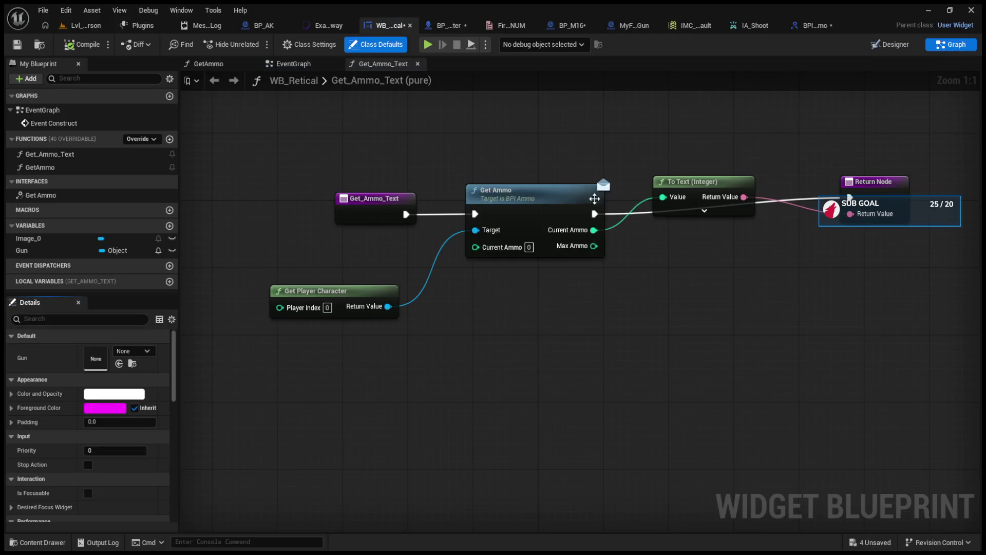
click(561, 240)
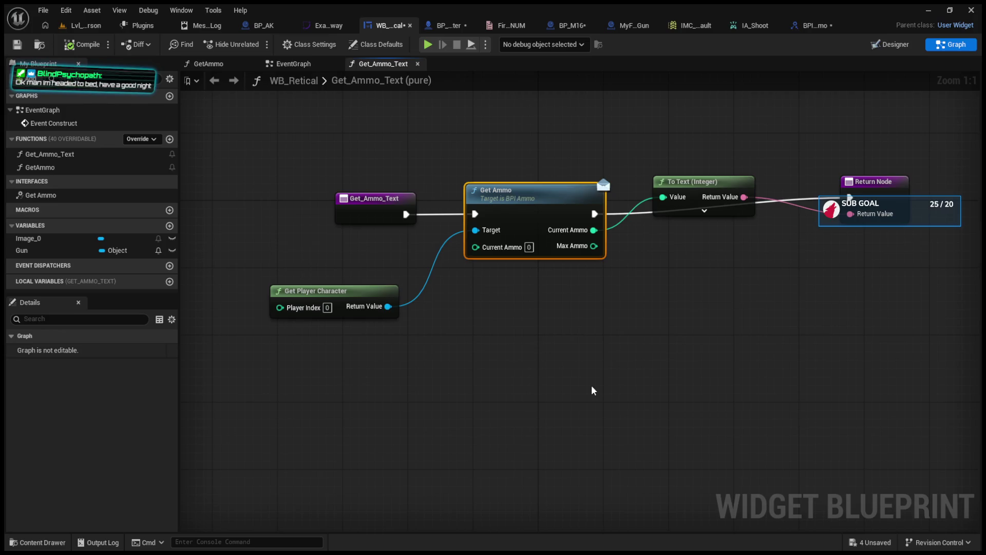
click(472, 307)
drag(390, 307, 513, 322)
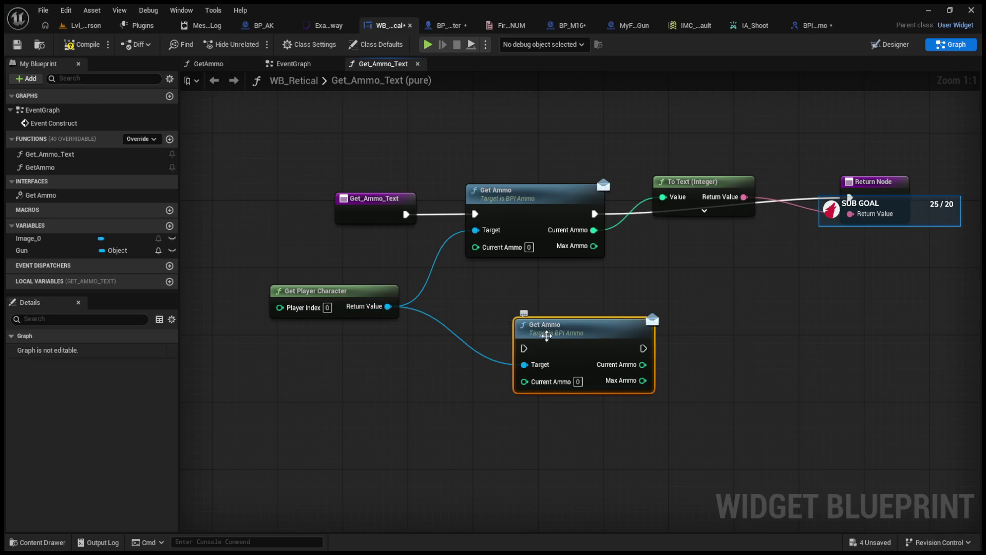
key(Delete)
drag(389, 307, 475, 319)
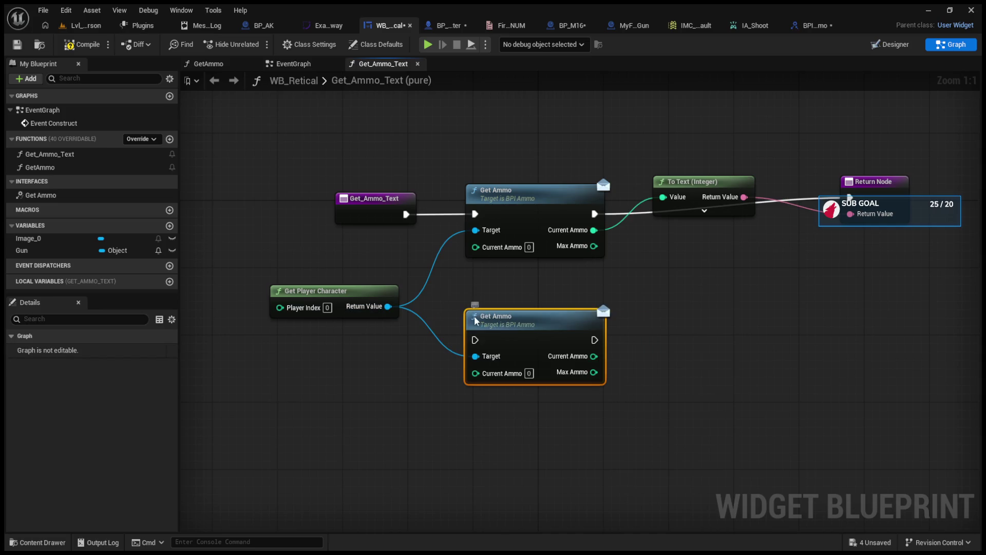
key(Delete)
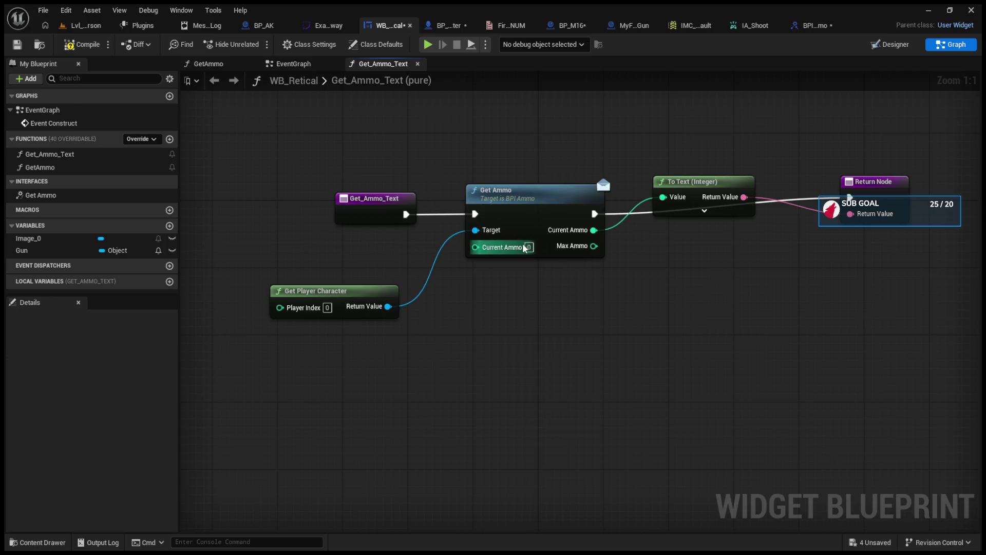
drag(490, 251, 391, 308)
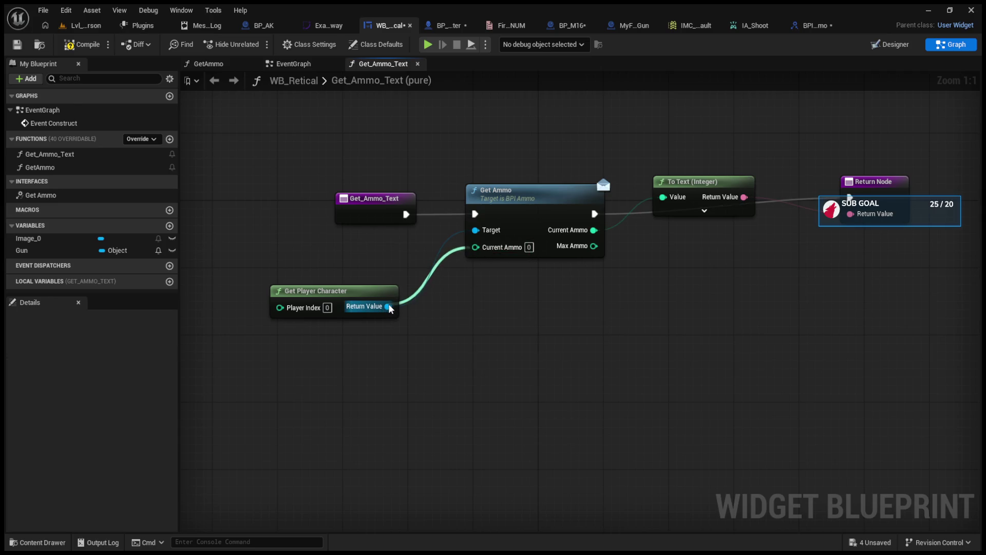
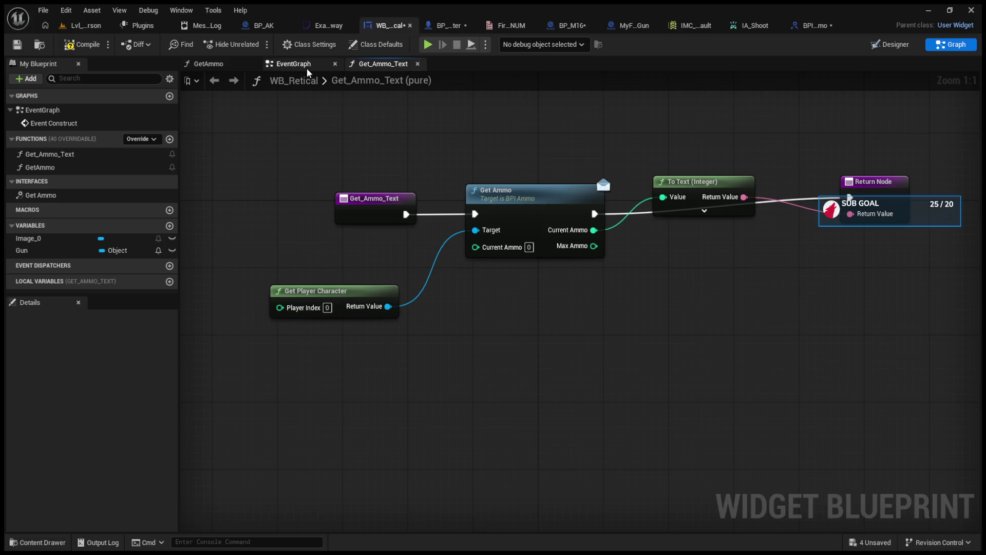
Step: Insert a Get Ammo call between IA_Shoot Triggered and Shoot, feeding it Current Ammo
click(112, 26)
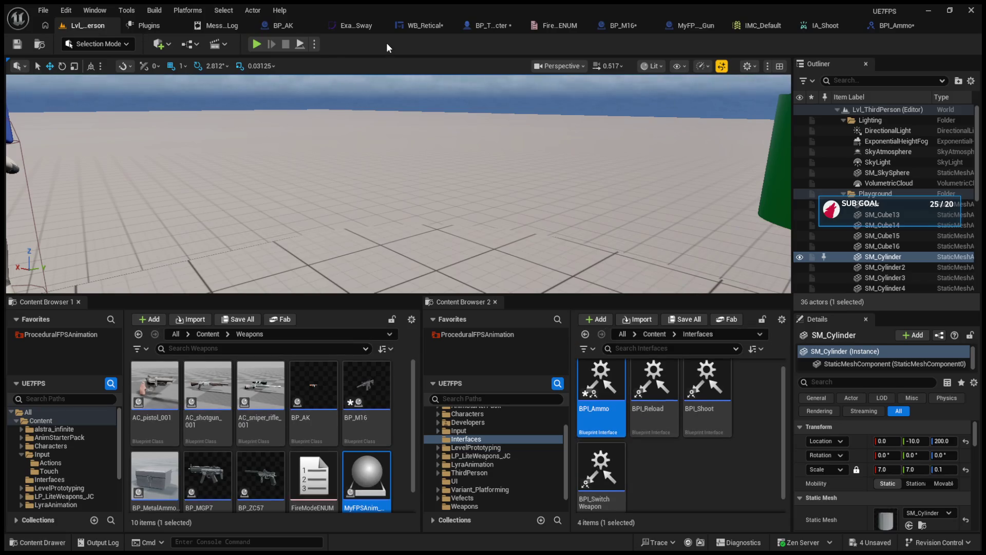
click(477, 26)
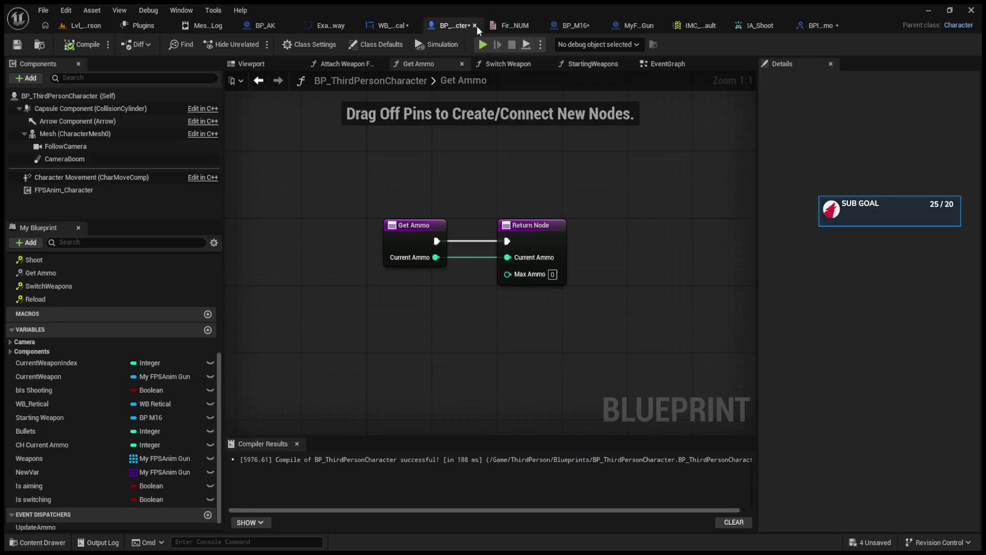
click(654, 65)
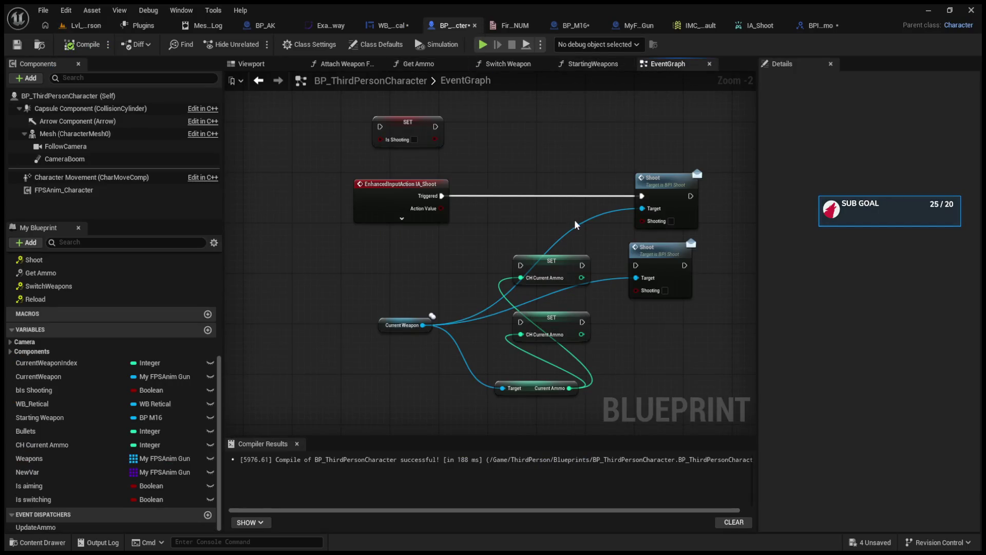
mouse_move(42, 273)
mouse_down()
mouse_move(257, 293)
mouse_move(520, 180)
mouse_move(495, 173)
mouse_up()
drag(442, 196, 499, 197)
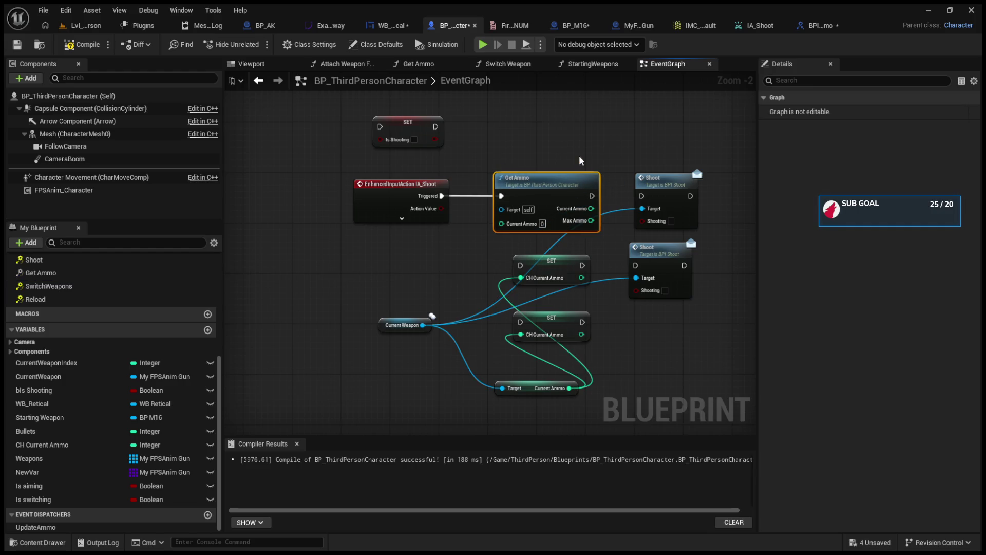
drag(592, 195, 642, 196)
drag(569, 388, 501, 222)
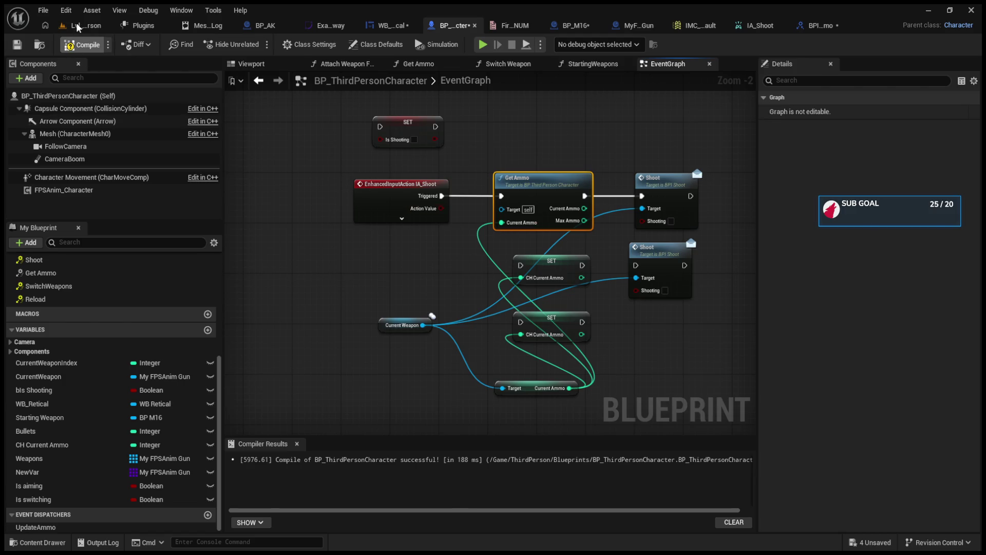
Step: Compile the character blueprint and run a quick play test, switching weapons with key 1
click(77, 27)
click(257, 44)
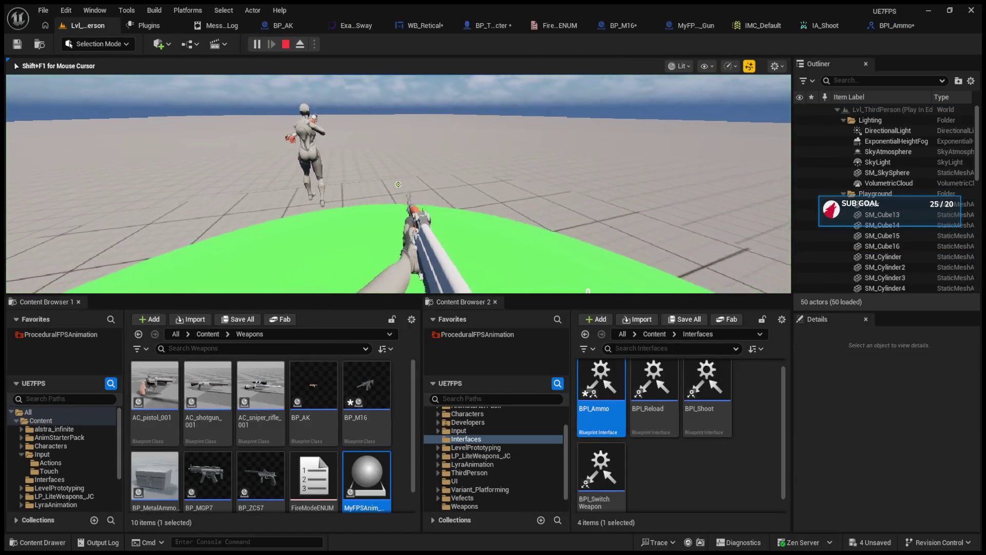
key(1)
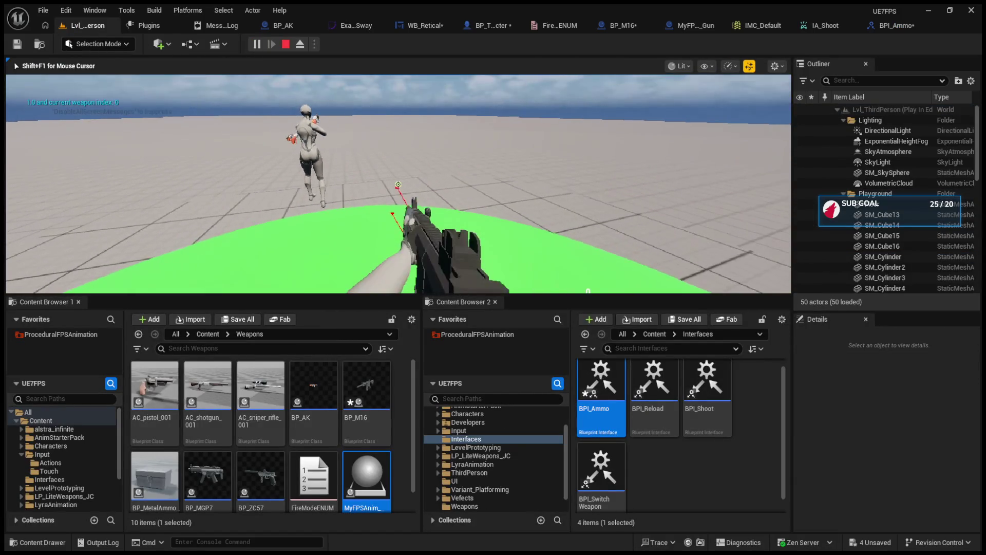
key(Escape)
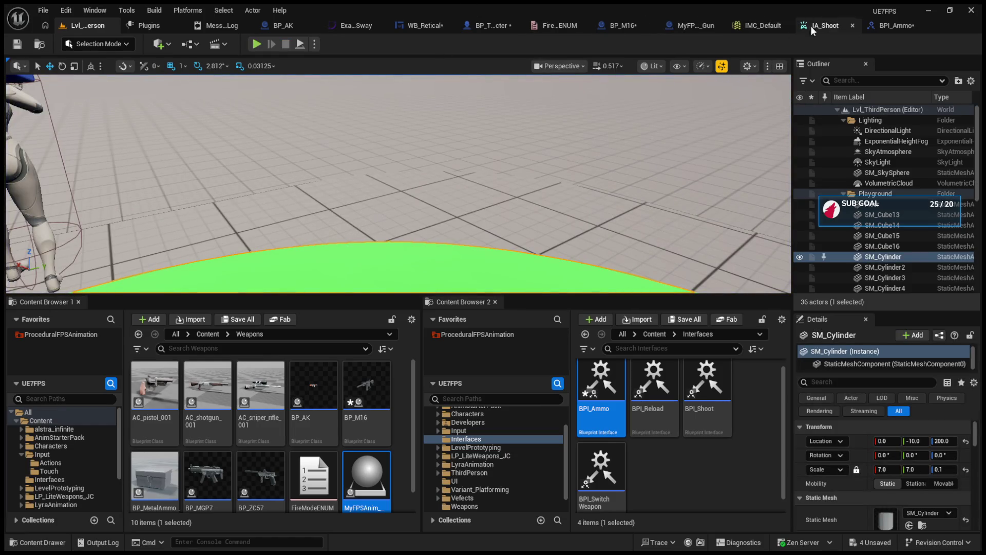
click(897, 27)
Step: Remove the Current Ammo input from BPI_Ammo's Get Ammo function and compile the interface
click(344, 298)
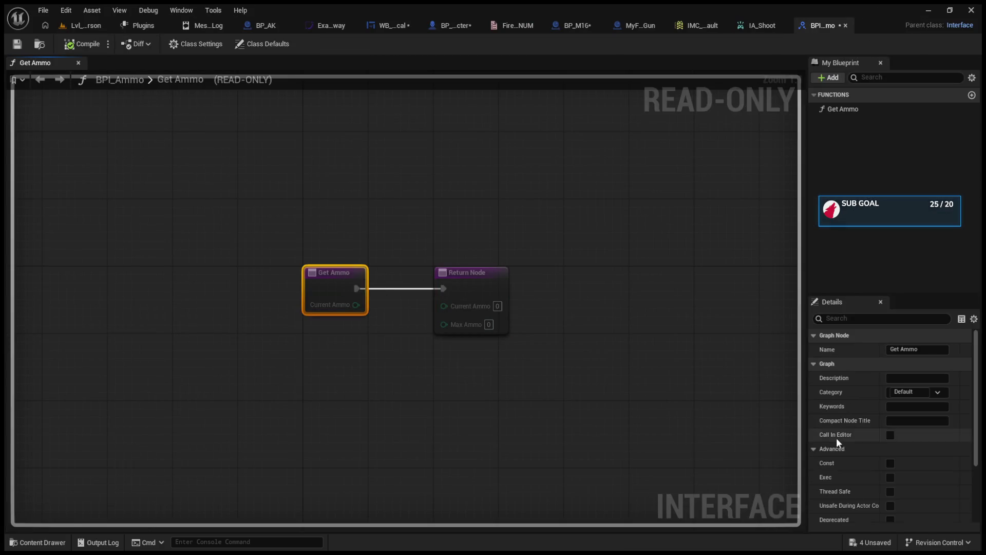
click(452, 280)
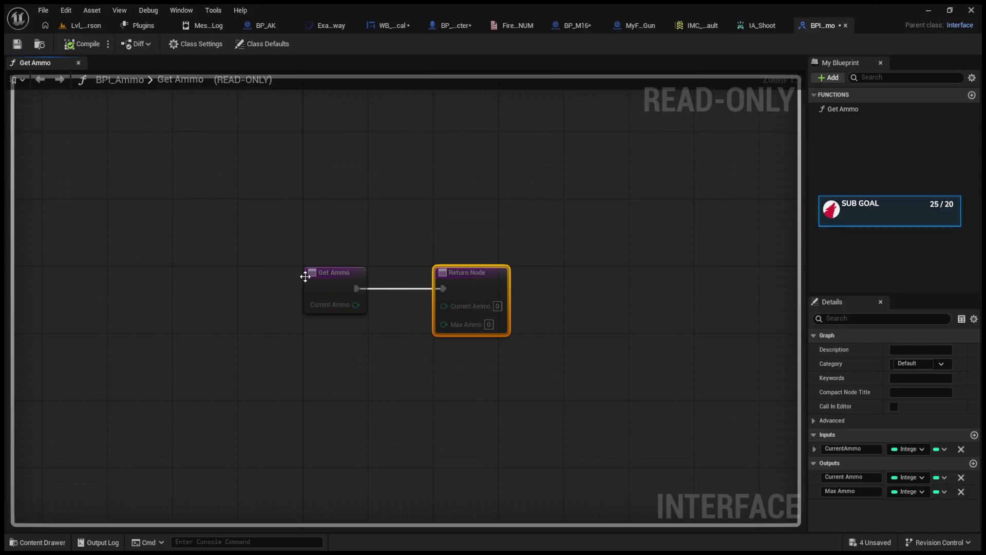
click(961, 449)
click(78, 50)
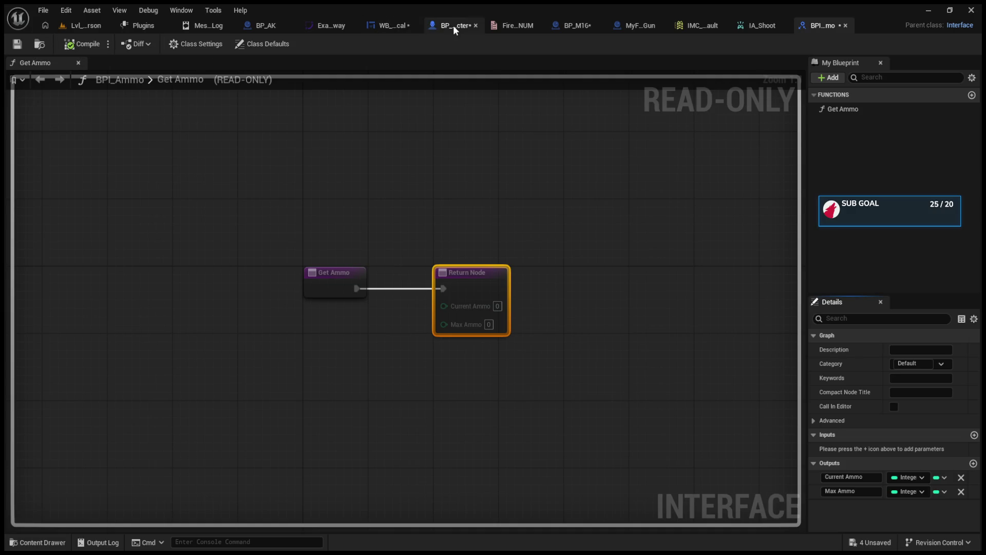
Step: Delete the broken Get Ammo node and wire IA_Shoot Triggered directly to Shoot
click(453, 25)
key(F7)
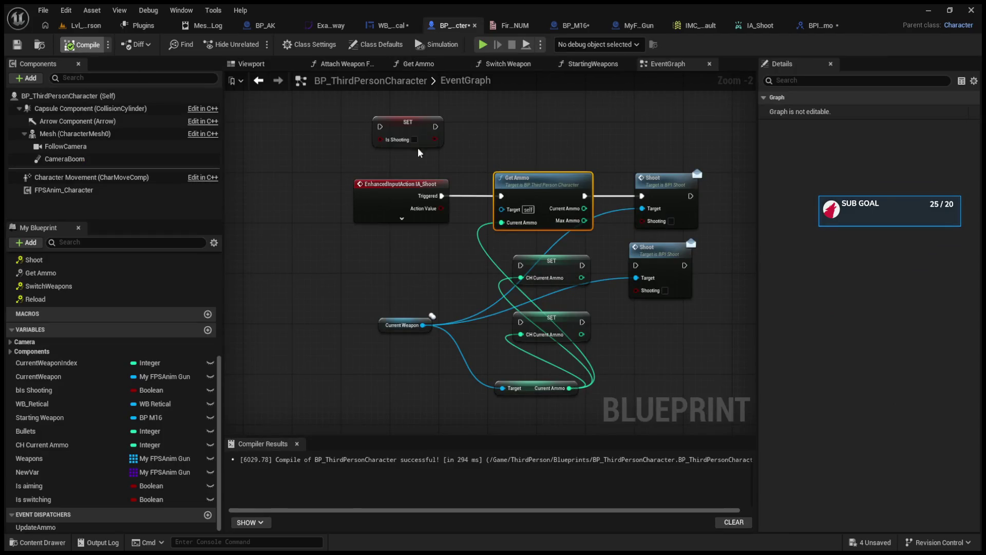
key(Delete)
drag(442, 196, 664, 202)
Step: Make the character's Get Ammo function return CH Current Ammo, then compile
double_click(115, 274)
click(410, 241)
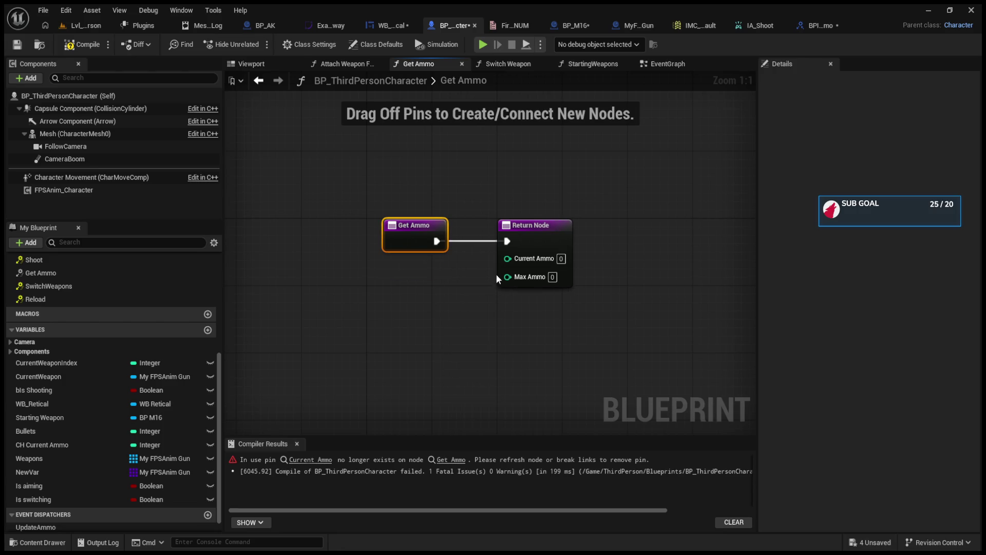
mouse_move(87, 443)
mouse_down()
mouse_move(523, 266)
mouse_move(409, 262)
mouse_up()
click(82, 44)
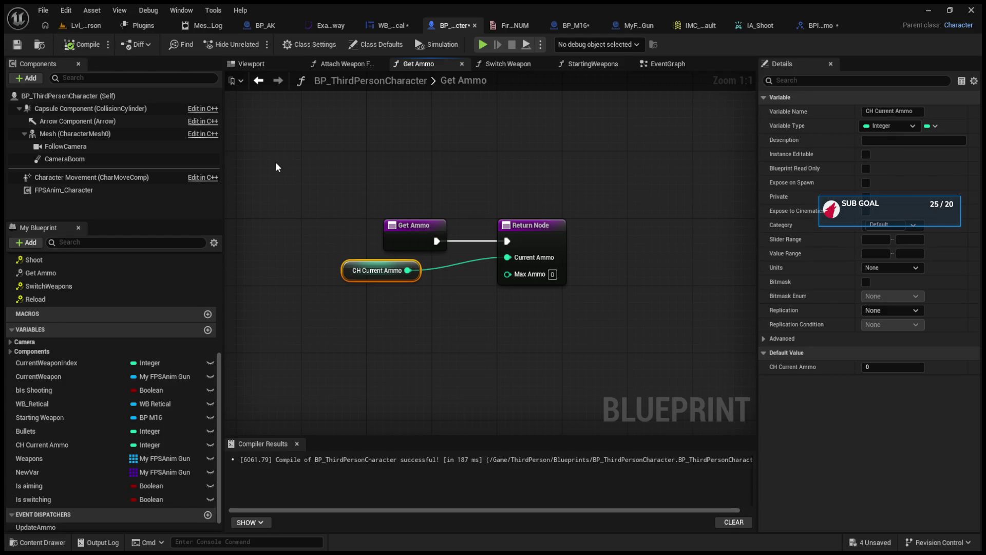
click(668, 65)
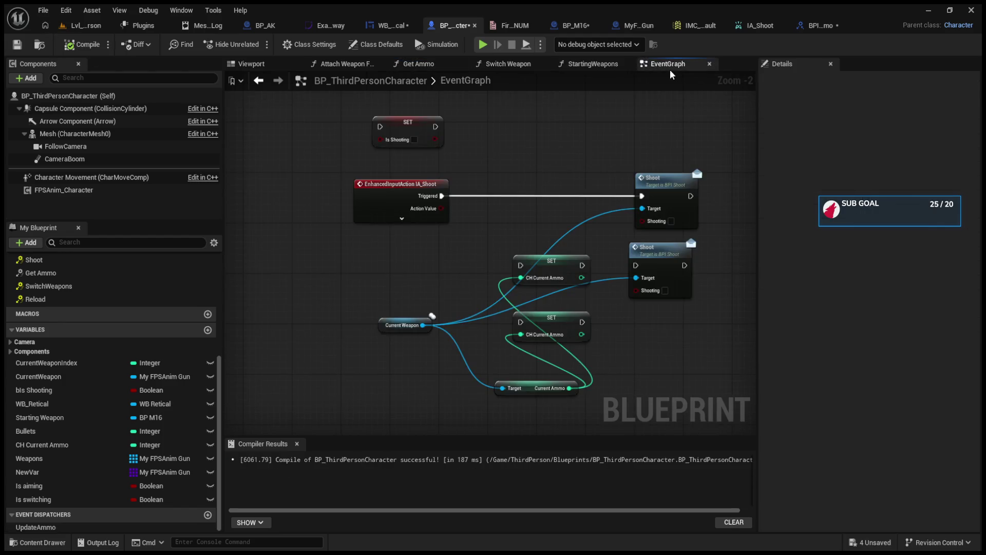
scroll(427, 196, down, 3)
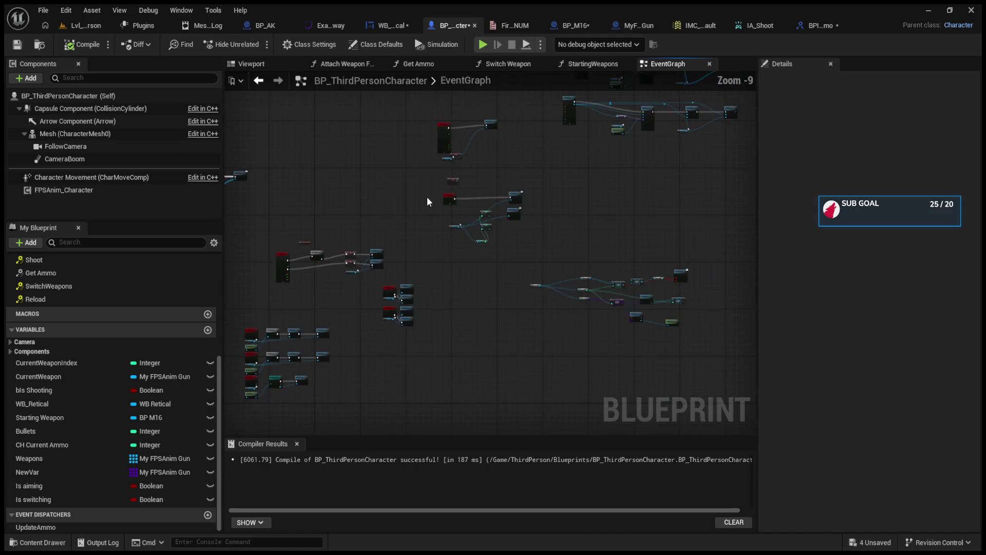
Step: Add a reroute point on StartingWeapons' Current Ammo wire to straighten it
scroll(406, 261, up, 3)
scroll(452, 263, down, 3)
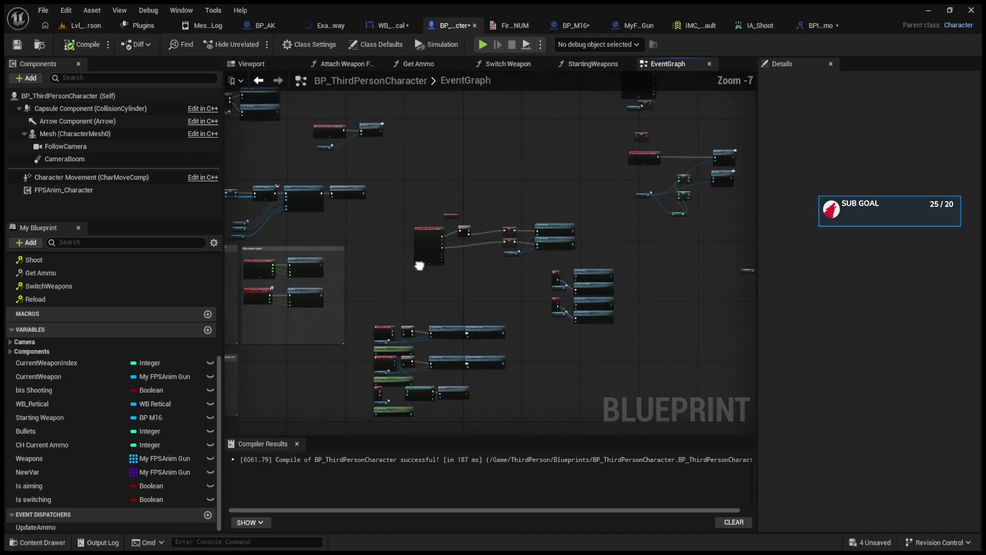
scroll(479, 230, up, 1)
scroll(502, 240, up, 1)
double_click(491, 199)
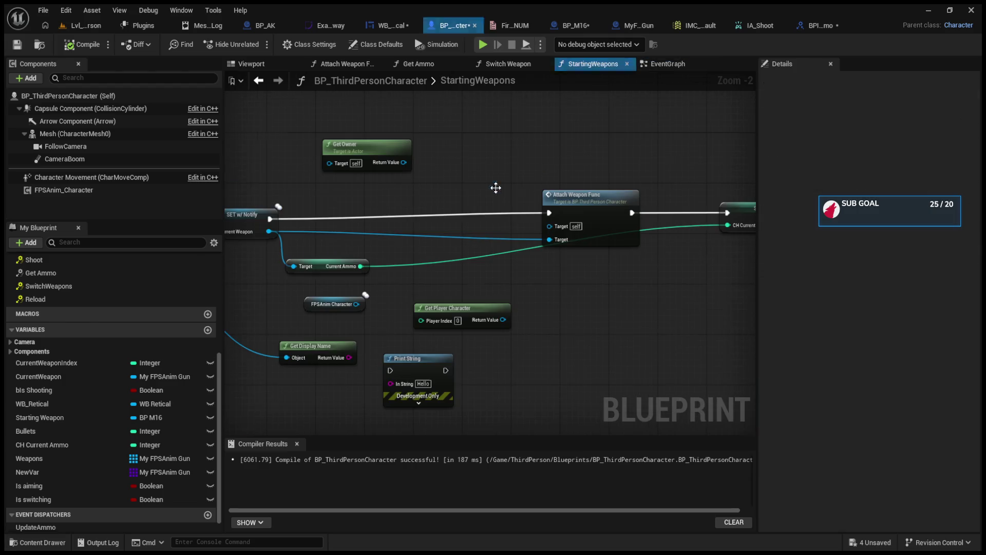
scroll(600, 225, up, 1)
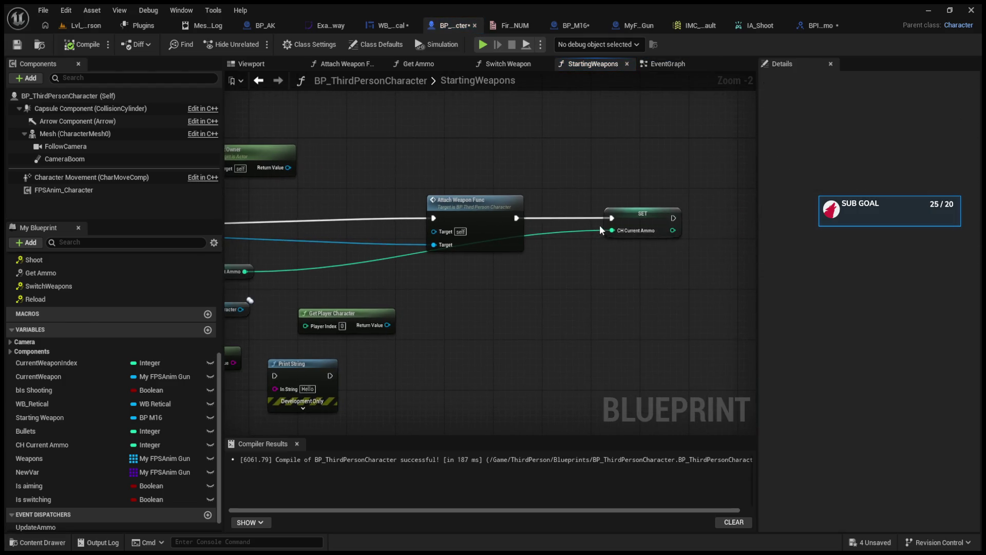
double_click(461, 254)
mouse_move(464, 258)
mouse_down()
mouse_move(538, 273)
mouse_move(668, 273)
mouse_up()
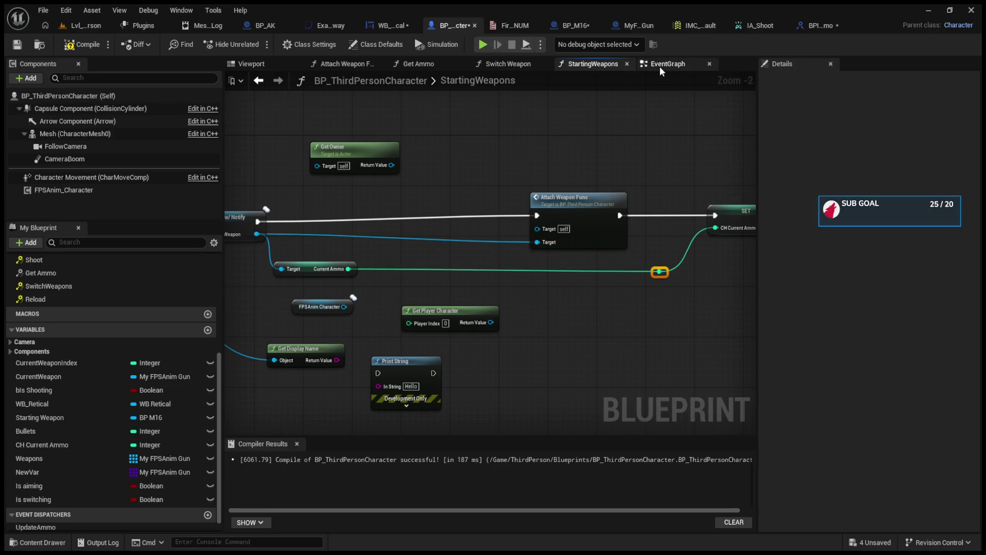
Step: Move the Switch Weapon event node left in the Switch Weapon graph
click(501, 66)
scroll(455, 217, up, 9)
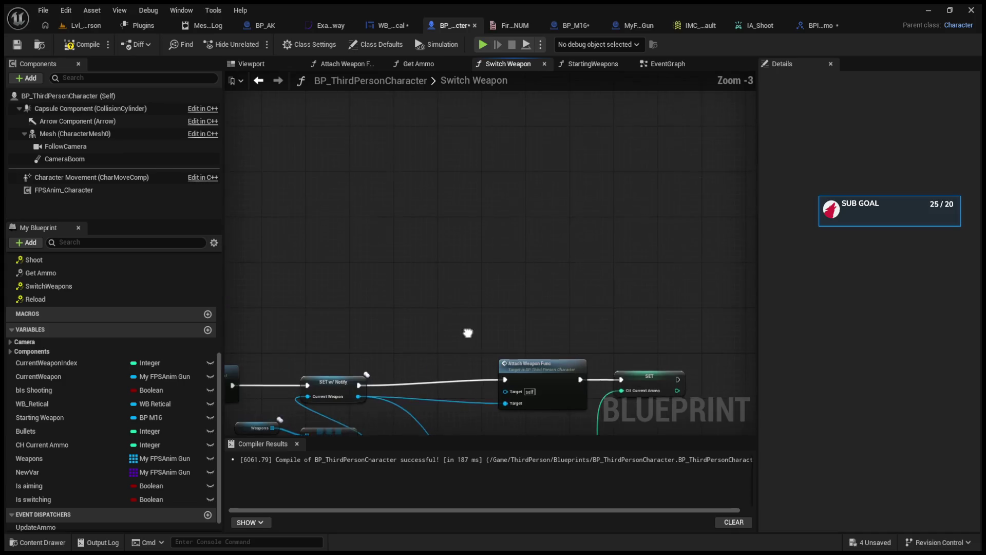
mouse_move(428, 244)
mouse_down()
mouse_move(578, 241)
mouse_move(501, 242)
mouse_up()
mouse_move(650, 221)
mouse_down()
mouse_move(629, 213)
mouse_move(630, 193)
mouse_move(611, 195)
mouse_move(673, 201)
mouse_up()
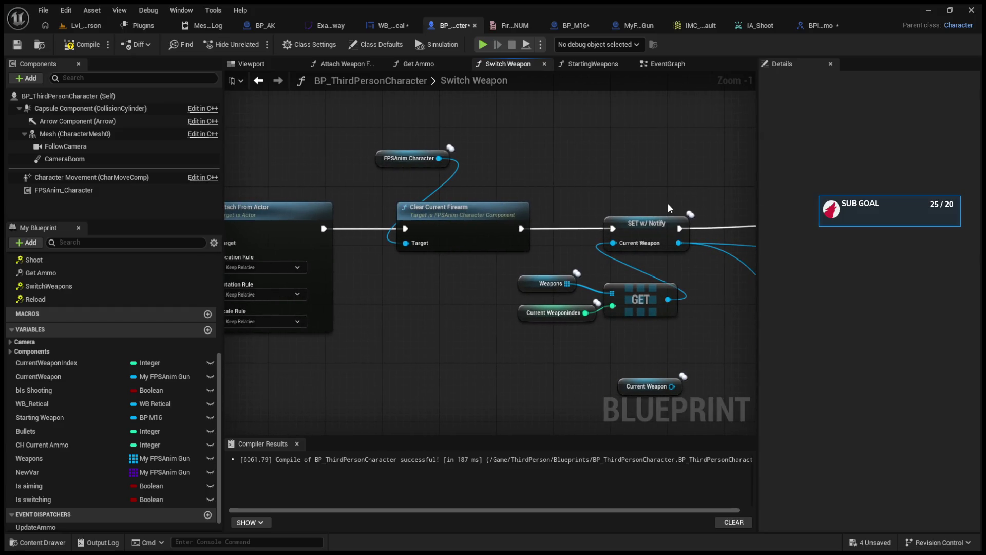
drag(505, 214, 648, 215)
drag(303, 220, 666, 221)
drag(488, 216, 642, 242)
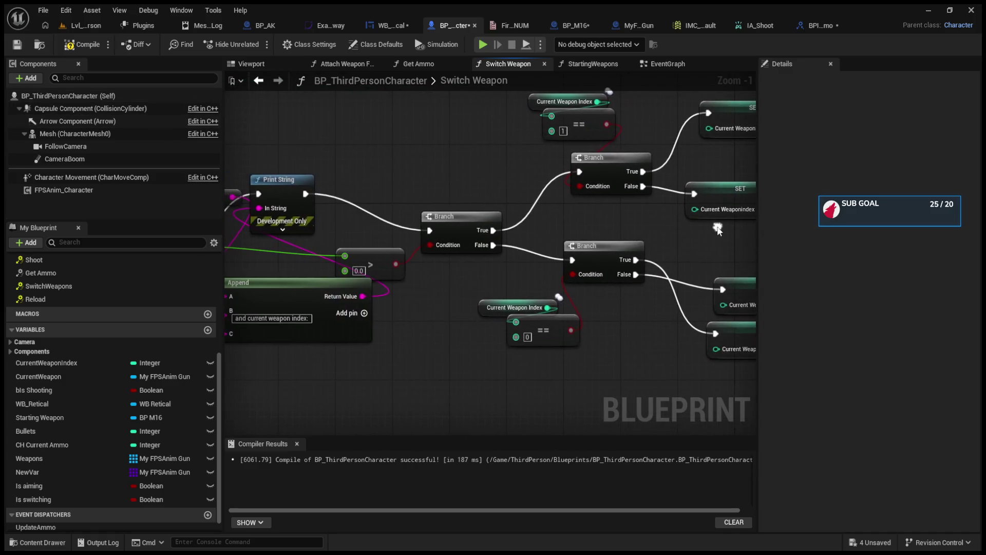
drag(472, 212, 597, 243)
drag(367, 218, 289, 217)
mouse_move(303, 349)
mouse_down()
mouse_move(503, 308)
mouse_move(409, 328)
mouse_move(432, 330)
mouse_up()
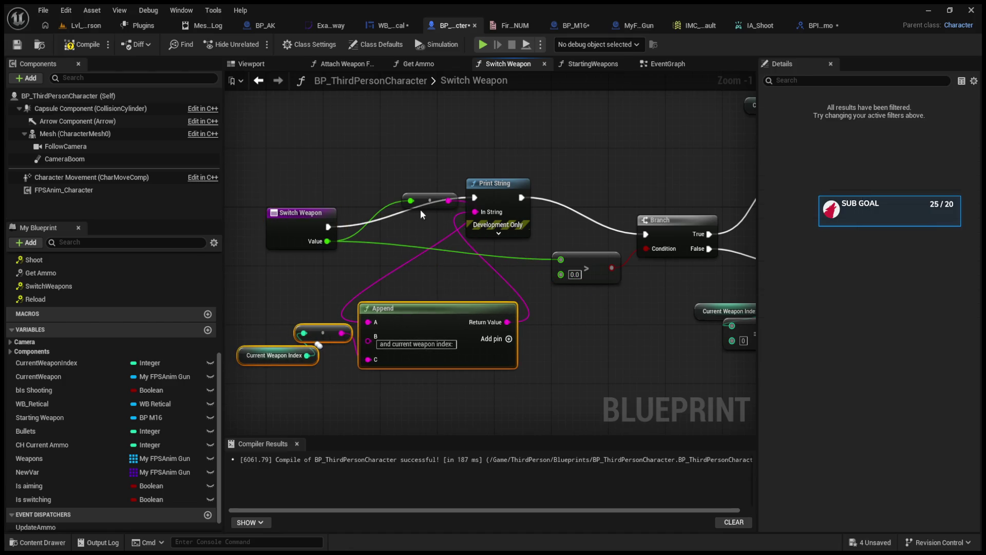
Step: Line up the reroutes, Print String and Current Weapon Index, then compile and play-test
mouse_move(424, 198)
mouse_down()
mouse_move(341, 262)
mouse_move(344, 294)
mouse_move(289, 291)
mouse_move(311, 293)
mouse_up()
drag(316, 226, 288, 203)
drag(502, 196, 495, 233)
drag(272, 196, 264, 232)
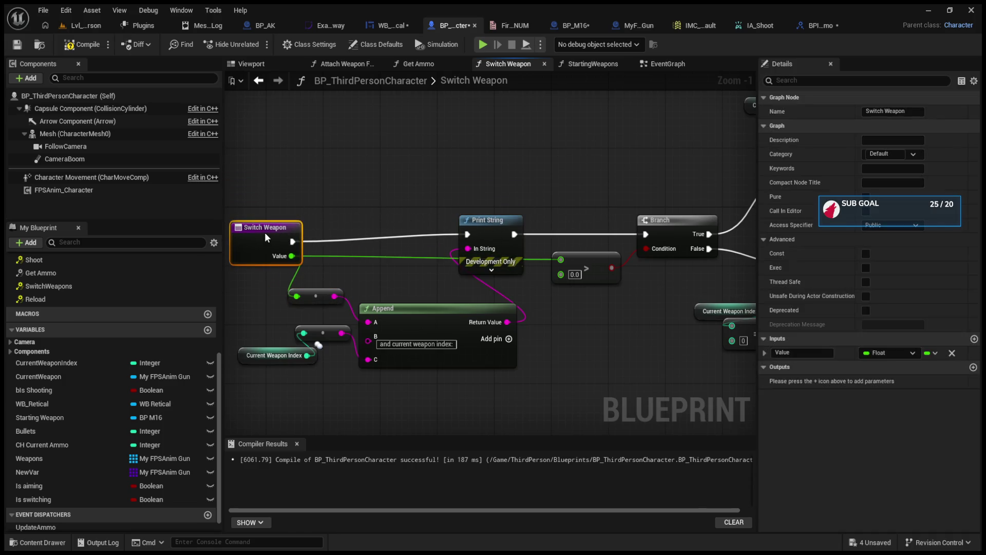
mouse_move(353, 293)
mouse_down()
mouse_move(447, 218)
mouse_move(359, 278)
mouse_move(262, 278)
mouse_up()
drag(396, 257, 391, 285)
drag(319, 271, 319, 276)
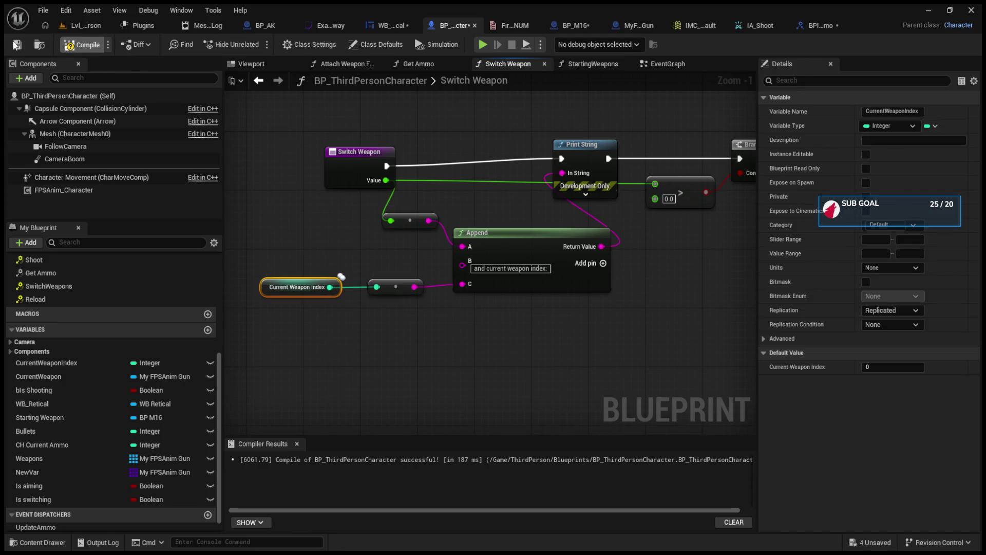
click(77, 25)
click(257, 45)
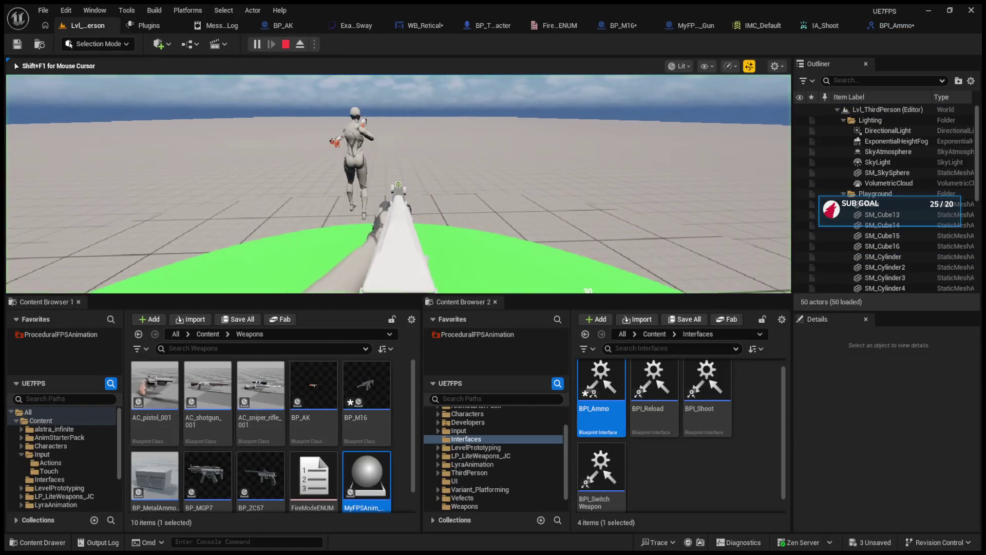
Step: Fire the rifle in the play test to check the ammo count, then stop
key(1)
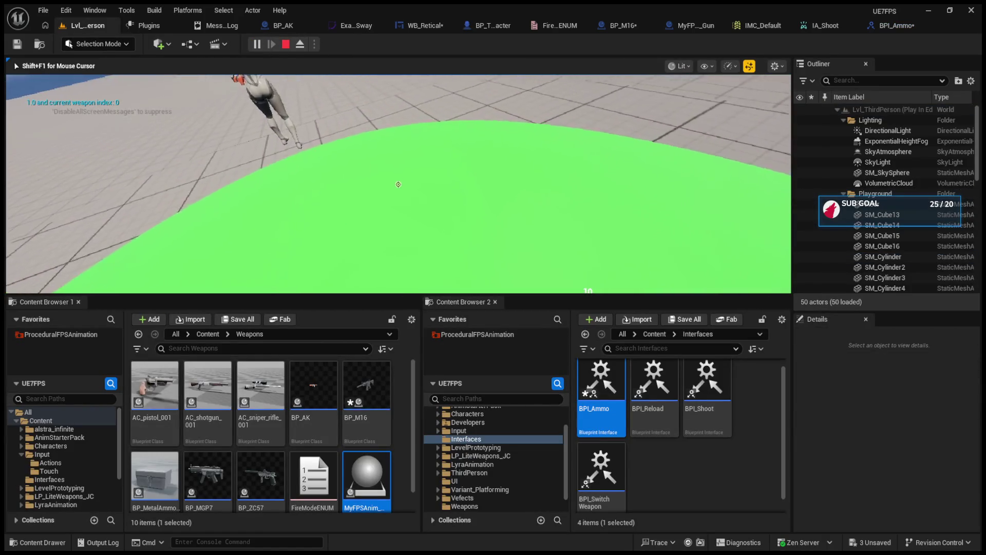
click(398, 185)
click(398, 184)
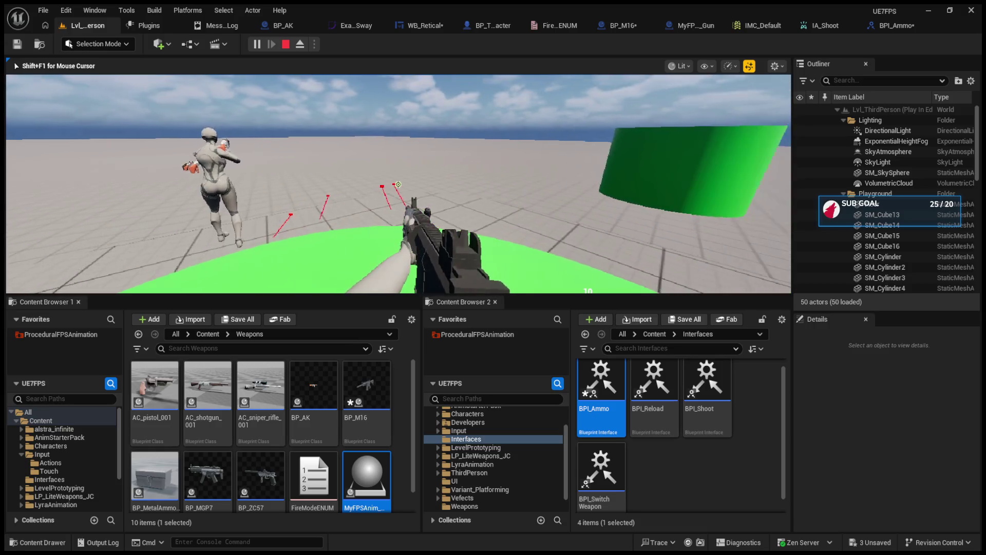
key(Escape)
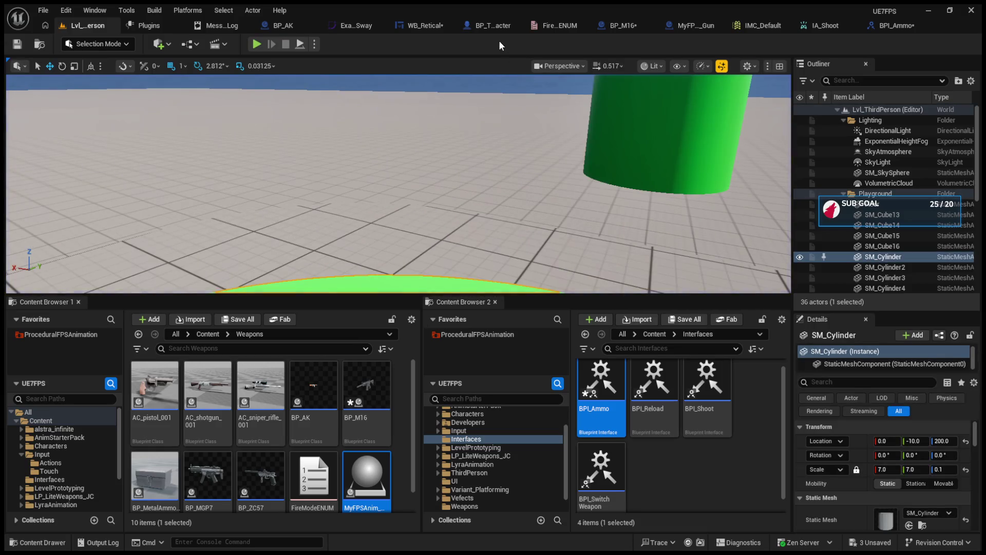
Step: Look through the open blueprints and bring up BP_M16's event graph shooting logic
click(493, 23)
click(633, 28)
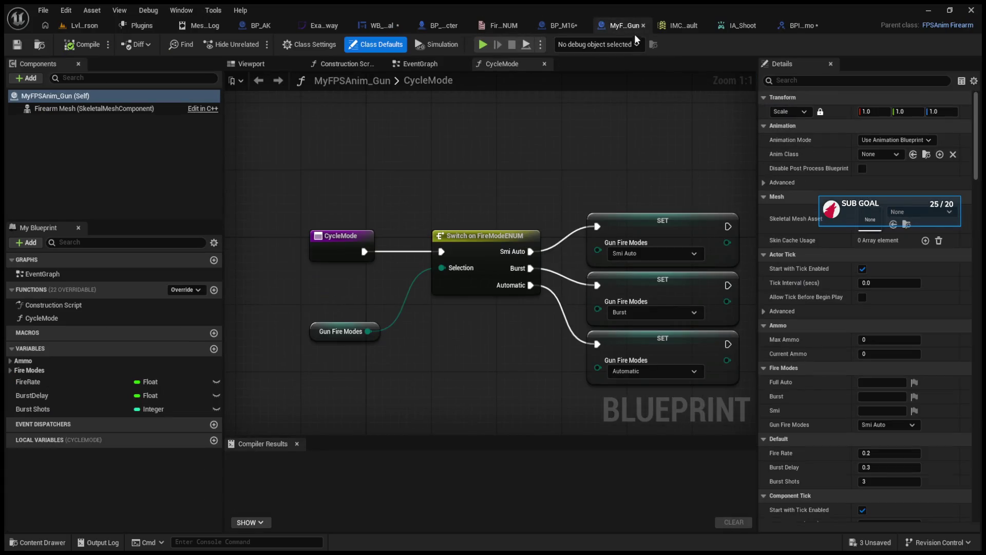
click(796, 29)
click(681, 26)
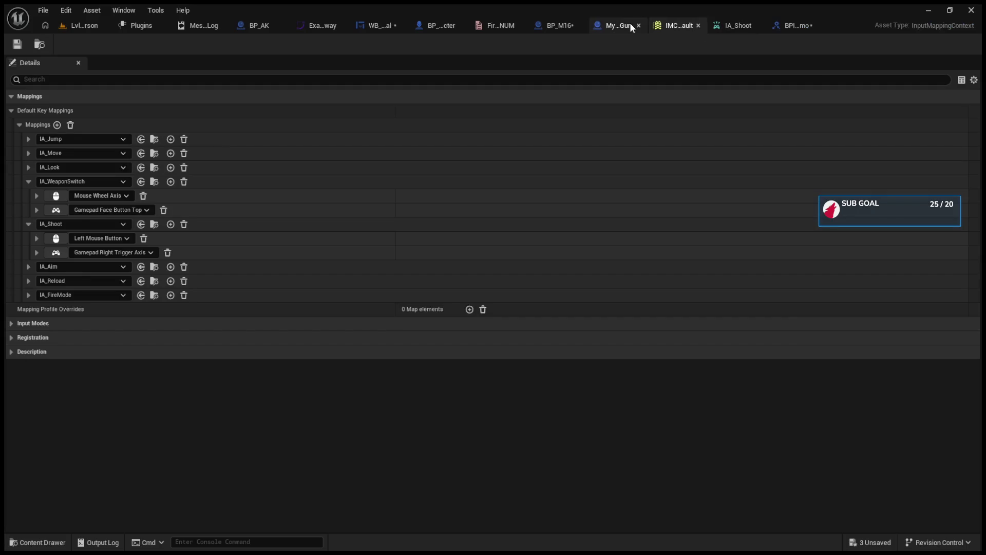
click(630, 21)
click(565, 22)
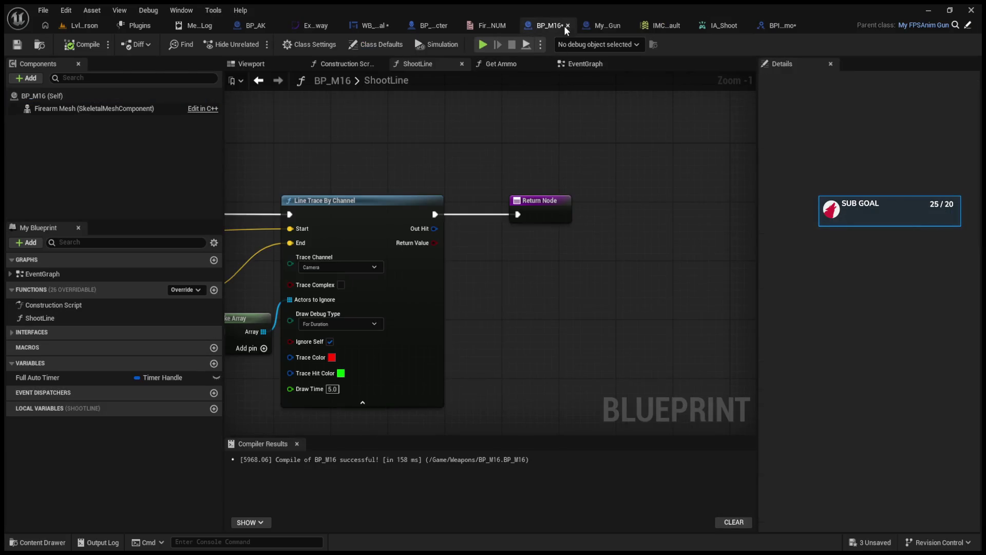
drag(431, 229, 489, 228)
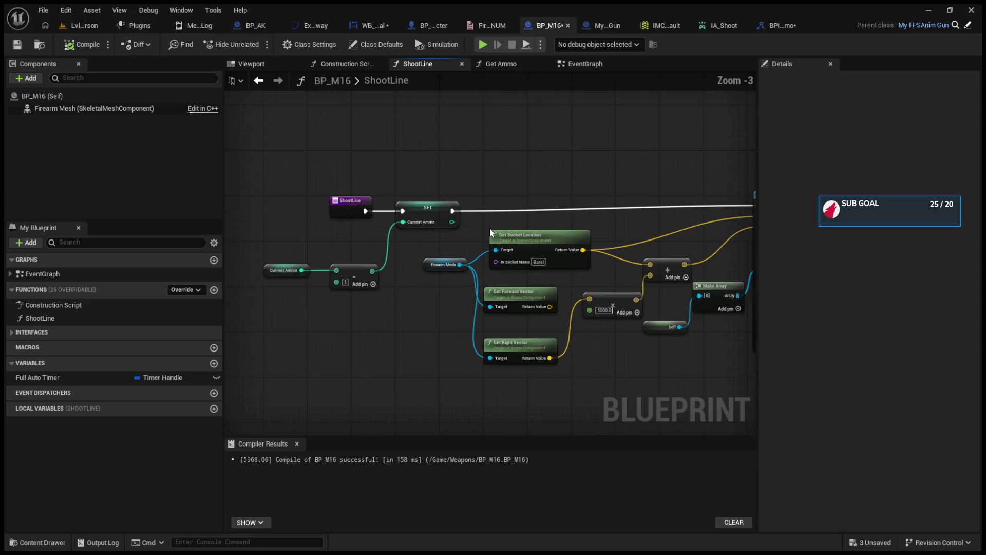
click(584, 66)
mouse_move(272, 247)
mouse_down()
mouse_move(455, 271)
mouse_move(659, 339)
mouse_move(367, 260)
mouse_move(467, 306)
mouse_move(463, 281)
mouse_up()
scroll(306, 248, down, 3)
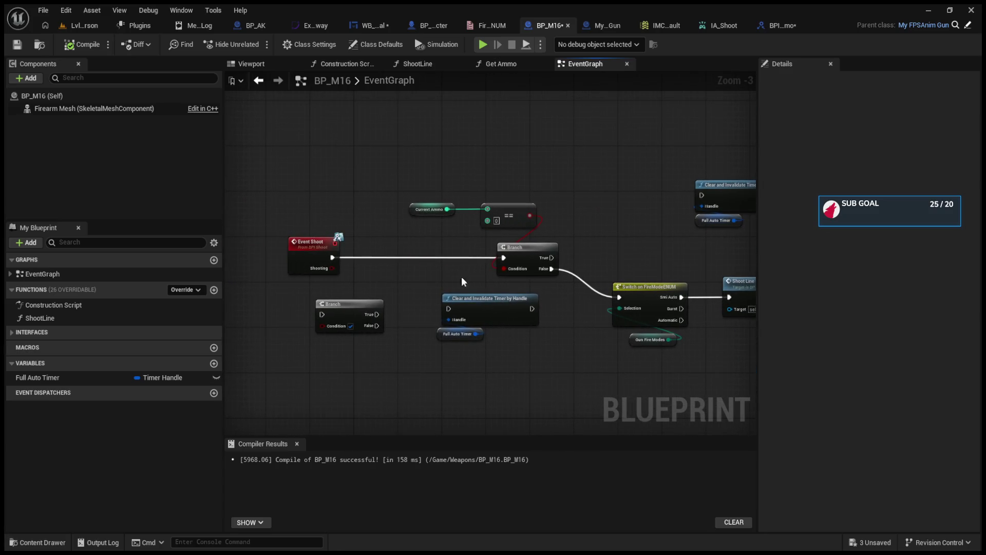
Step: Move BP_M16's Current Ammo getter and == node to the left
drag(417, 208, 317, 208)
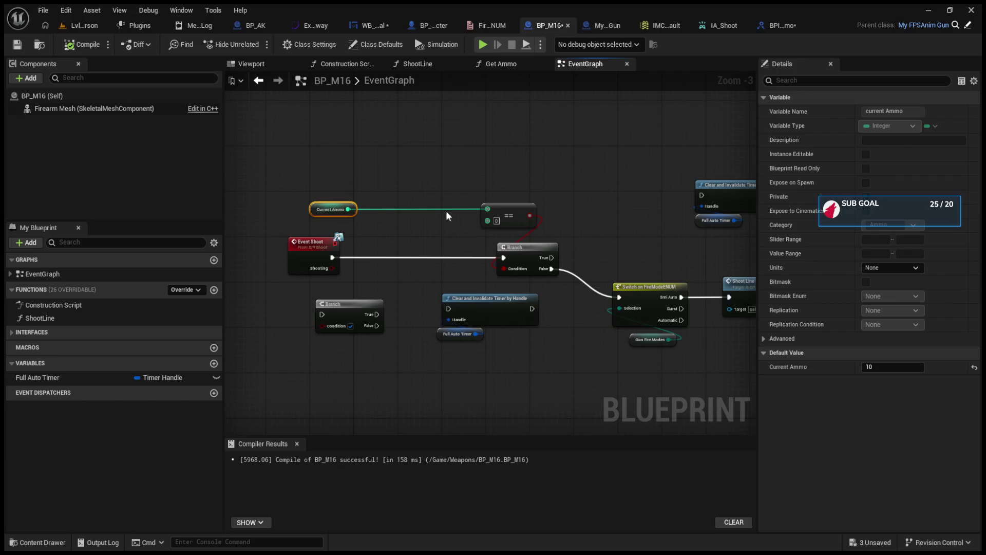
drag(517, 215, 448, 213)
click(497, 64)
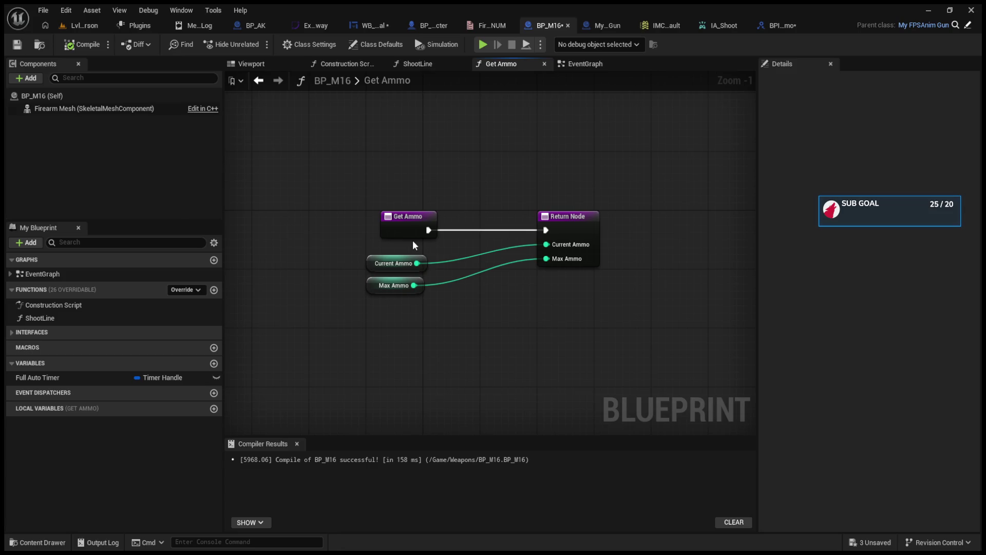
click(445, 21)
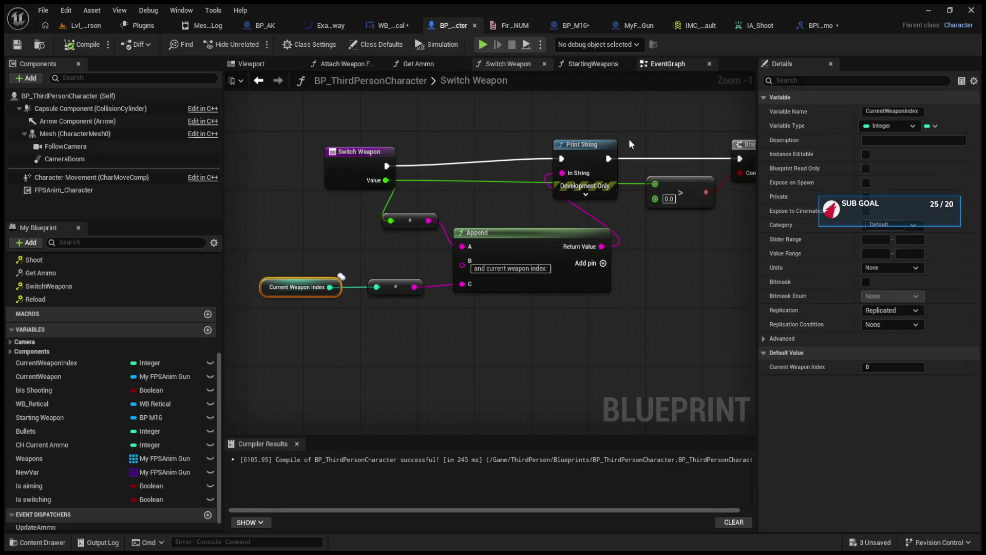
Step: Compare the character's shooting nodes with WB_Retical's Get_Ammo_Text function returning Current Ammo
click(667, 64)
drag(662, 255, 455, 286)
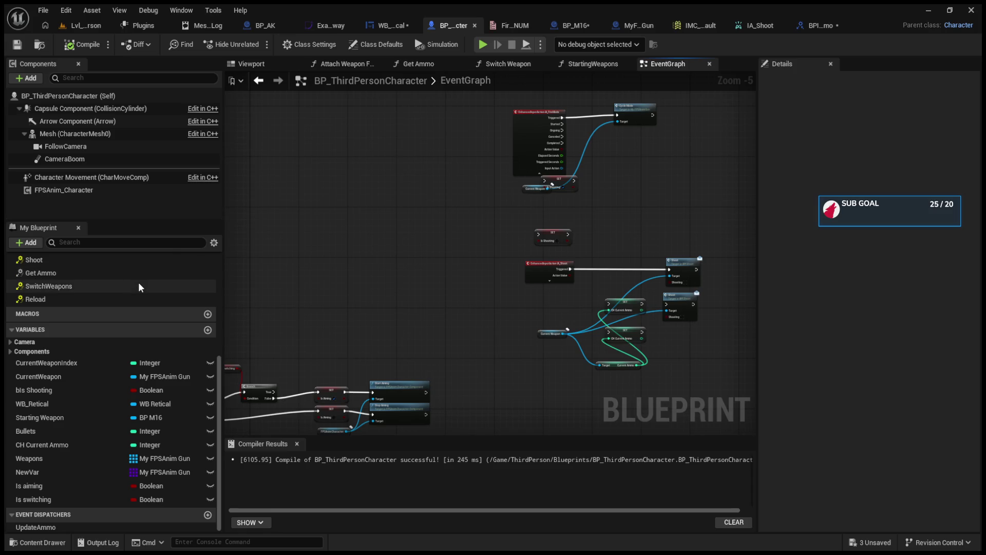
click(391, 25)
drag(388, 306, 475, 317)
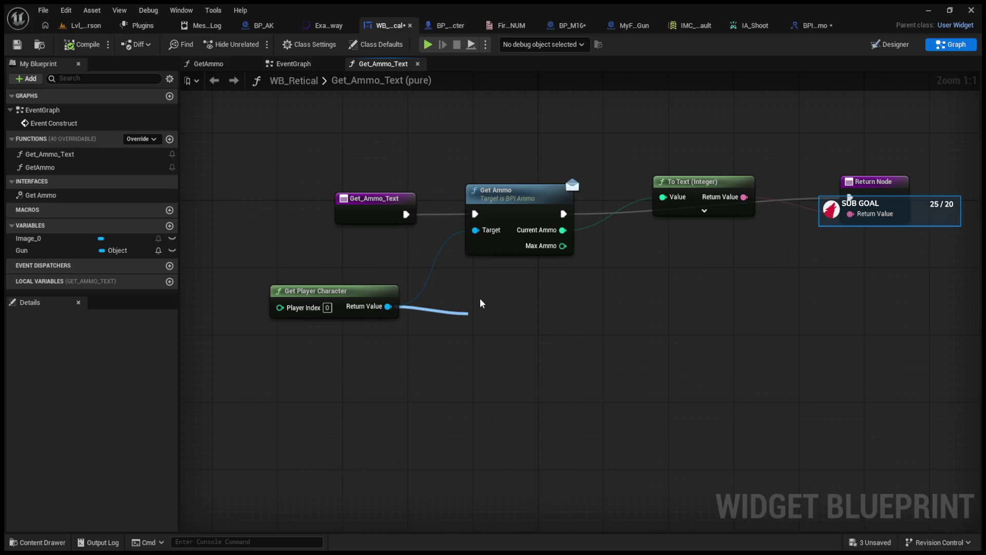
click(442, 25)
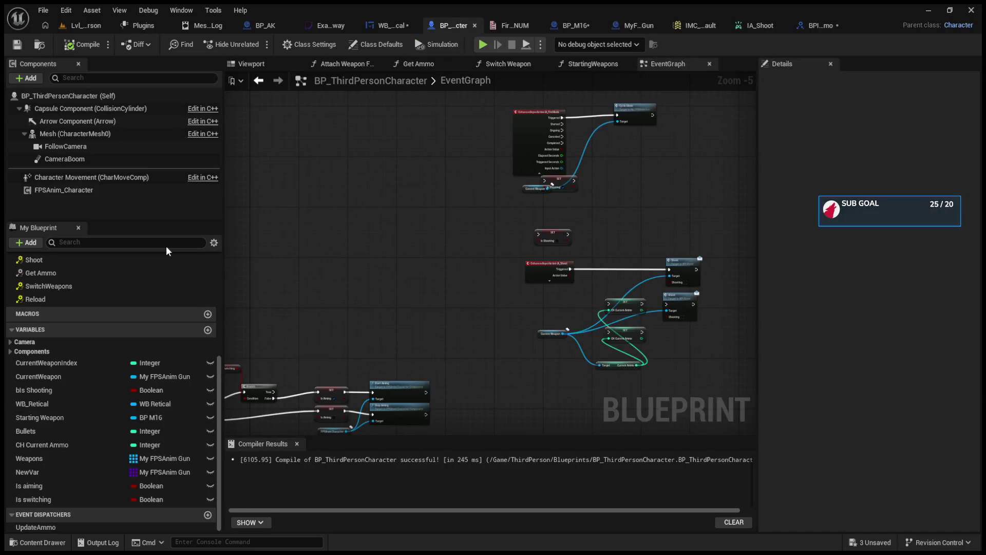
click(389, 27)
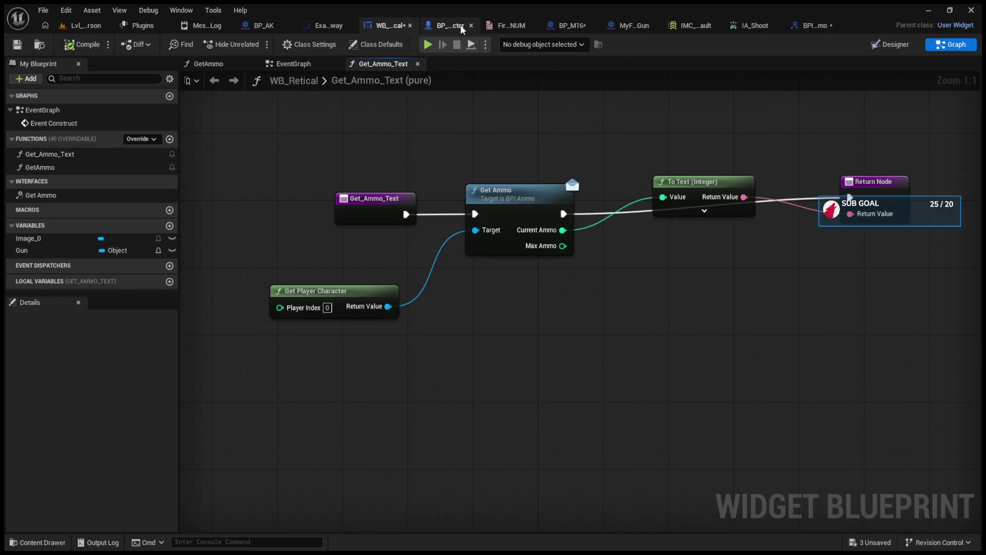
click(447, 25)
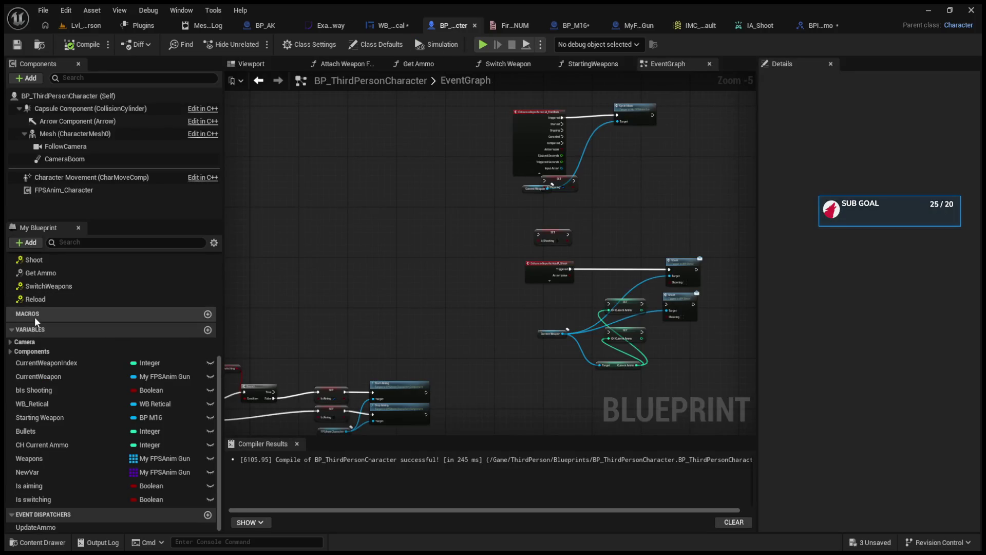
Step: Open the SetAmmo function graph and check WB_Retical's ammo text function
scroll(35, 317, up, 3)
click(11, 305)
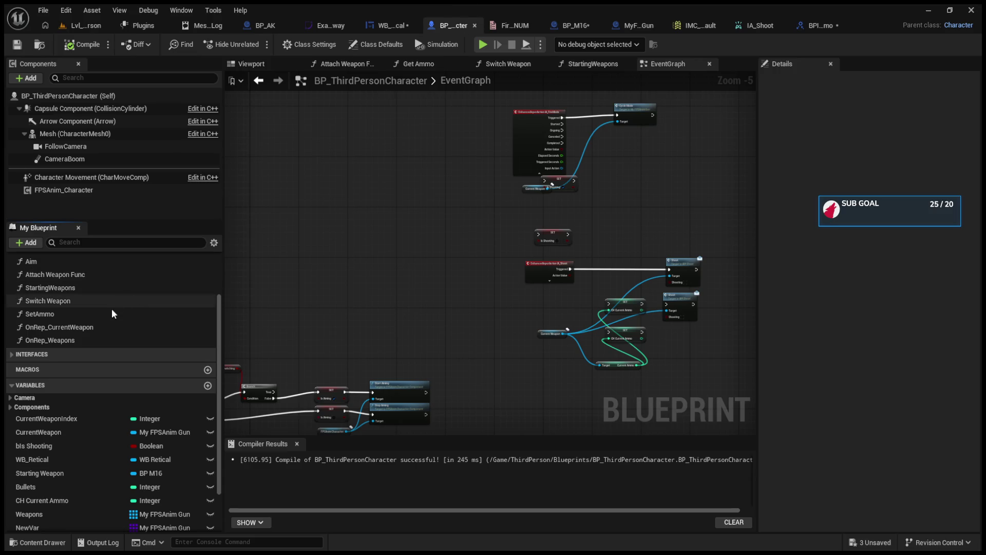
double_click(110, 312)
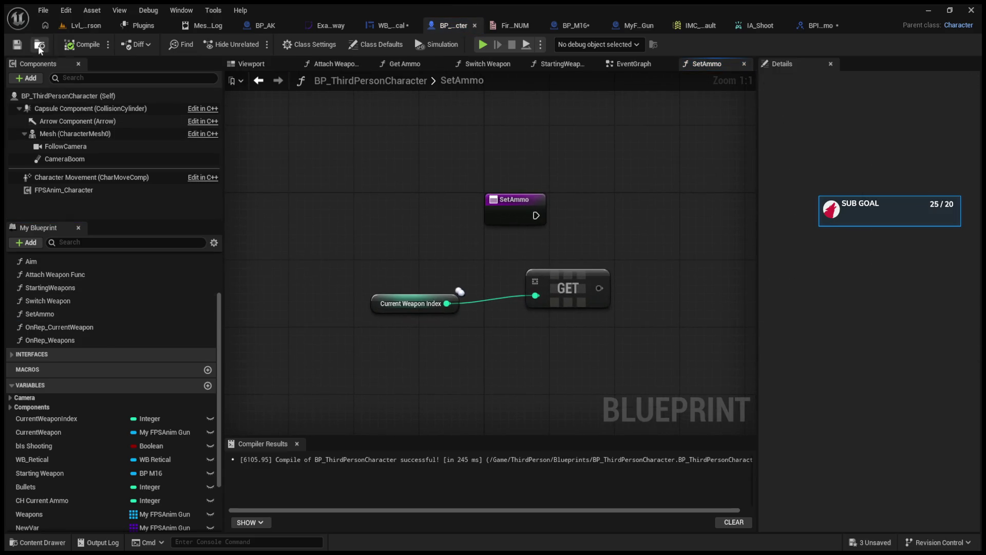
click(383, 26)
drag(389, 306, 564, 296)
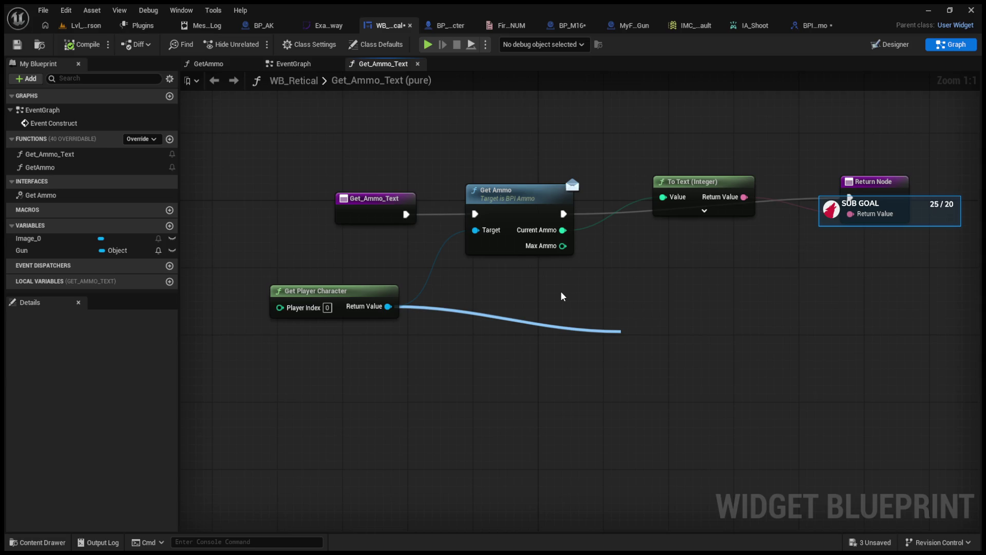
key(Escape)
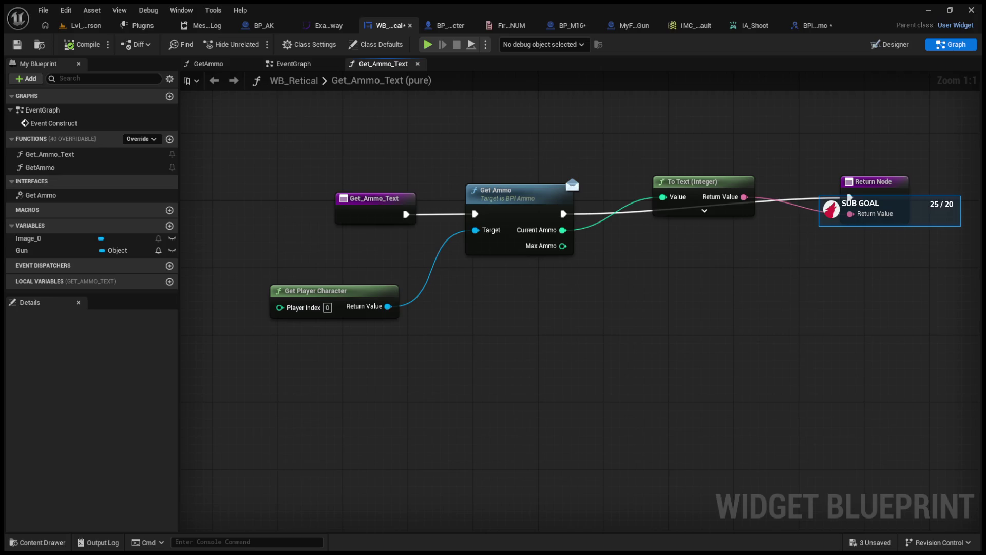
click(447, 26)
Step: Clear the nodes inside SetAmmo and delete the SetAmmo function
mouse_move(390, 154)
mouse_down()
mouse_move(571, 346)
mouse_move(593, 340)
mouse_up()
key(Delete)
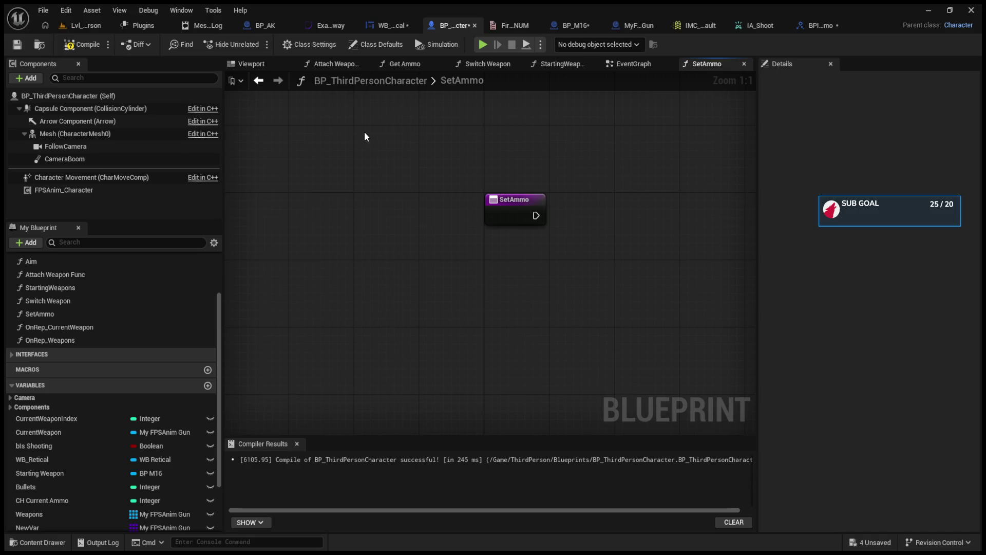
drag(365, 137, 597, 280)
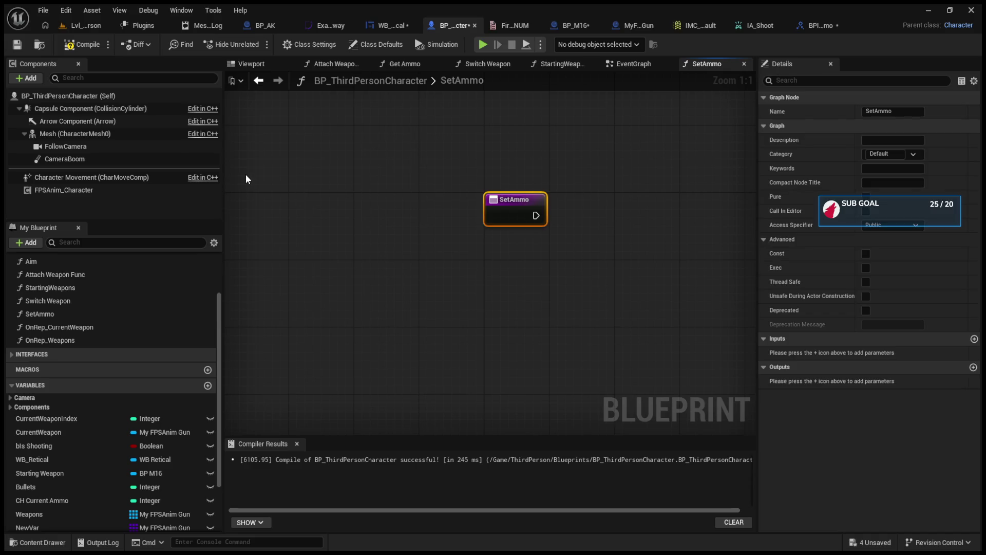
click(80, 313)
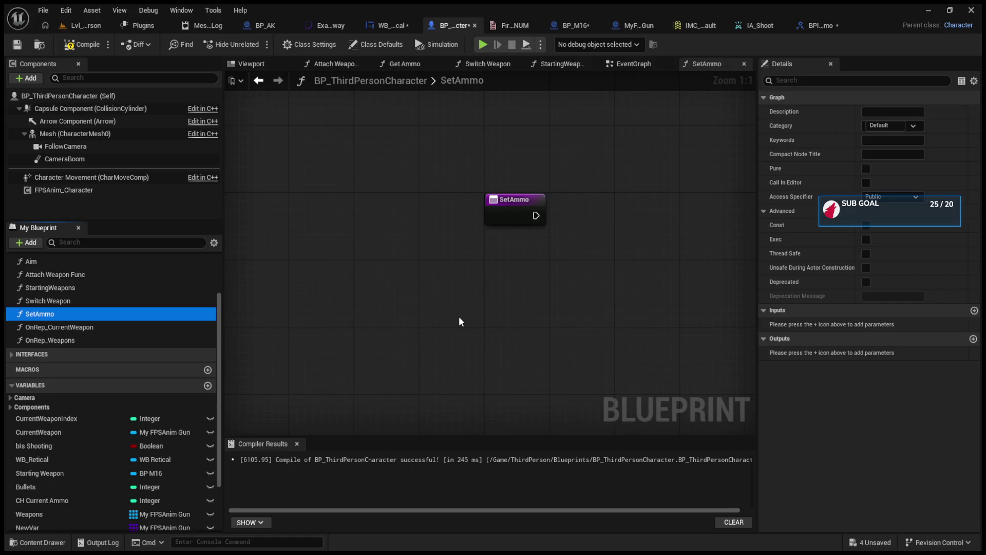
key(Delete)
Step: Delete the OnRep_CurrentWeapon and OnRep_Weapons functions
double_click(29, 315)
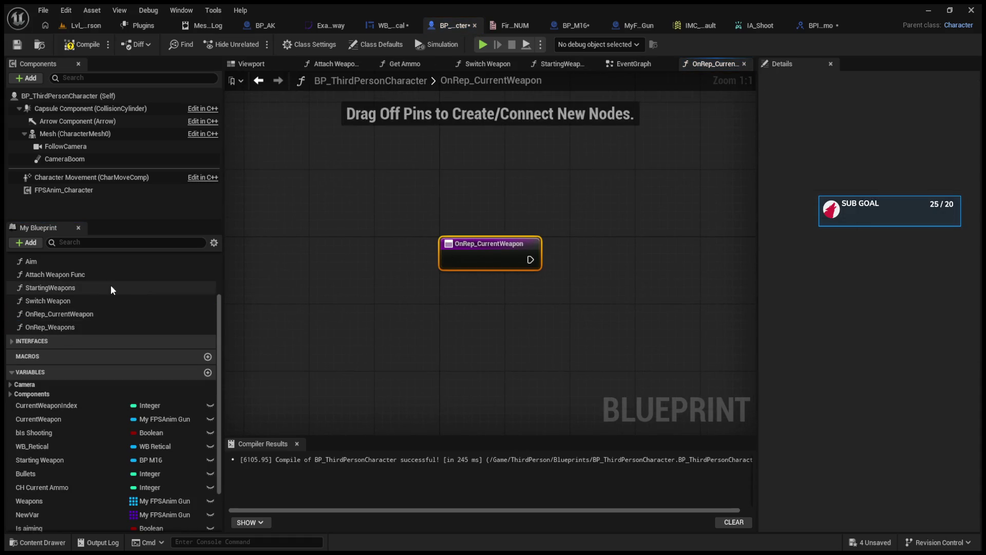
click(93, 314)
key(Delete)
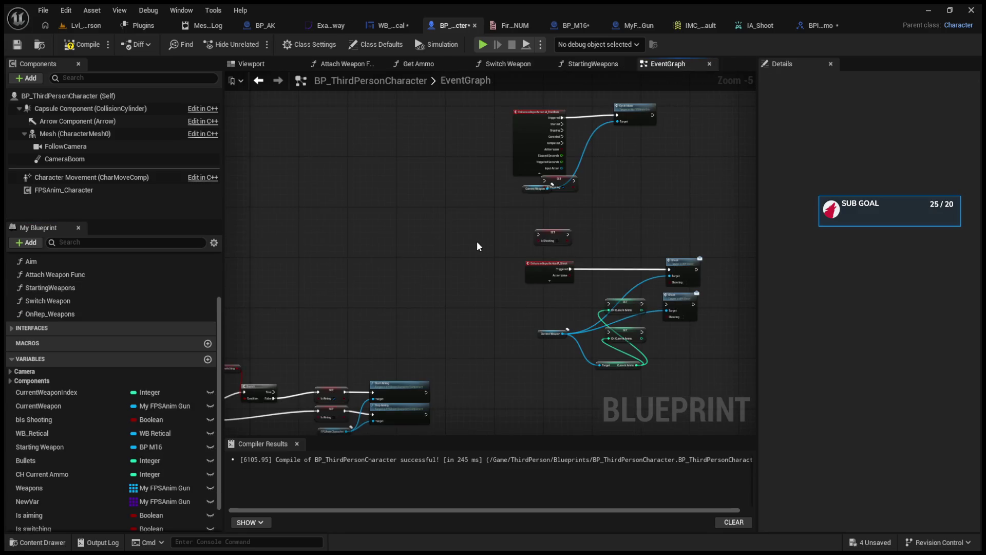
click(190, 314)
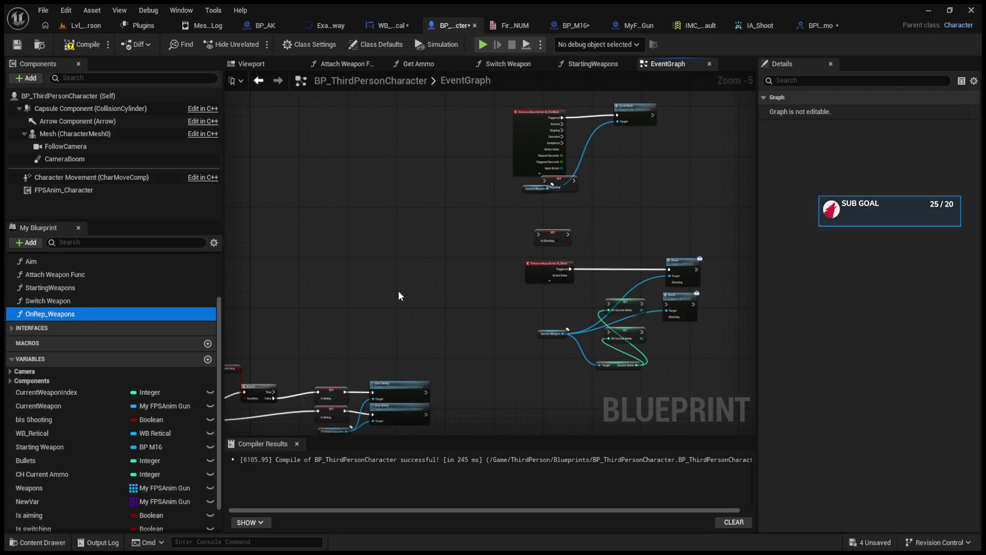
click(123, 314)
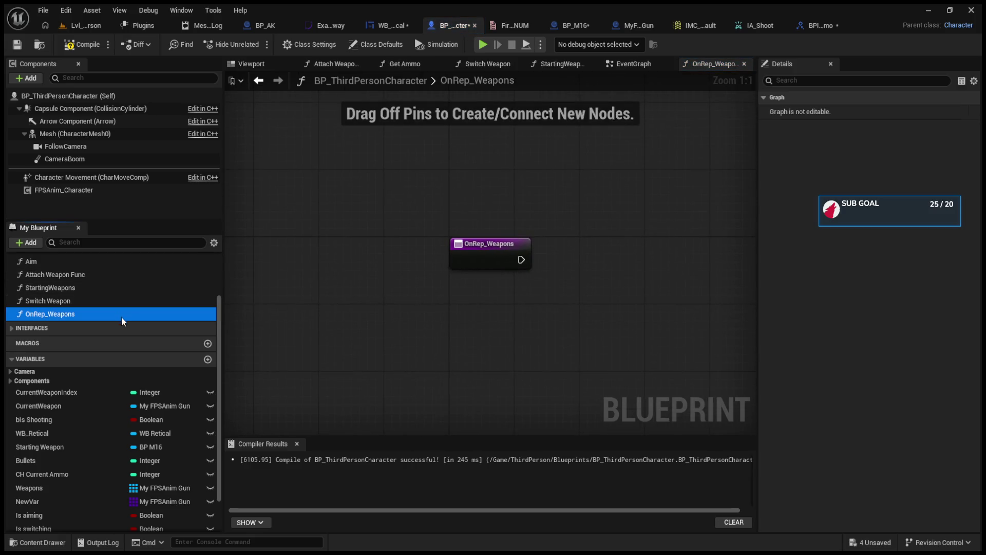
key(Delete)
Step: Delete the leftover debug print nodes in the StartingWeapons graph
double_click(129, 302)
double_click(113, 288)
mouse_move(558, 406)
mouse_down()
mouse_move(647, 334)
mouse_move(740, 292)
mouse_move(417, 311)
mouse_move(425, 286)
mouse_move(621, 396)
mouse_up()
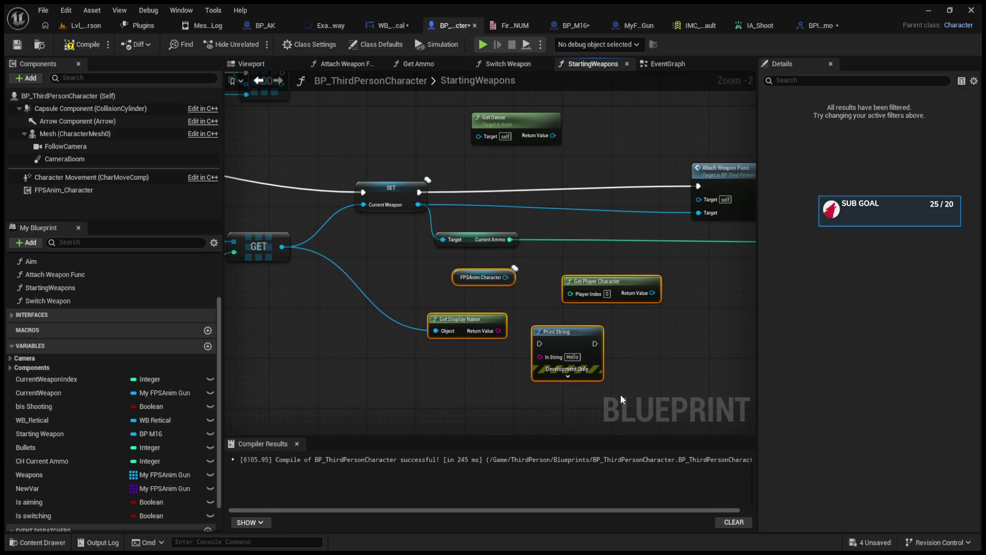
key(Delete)
Step: Shift the Attach Weapon Func, SET and Current Ammo nodes left and down
mouse_move(542, 294)
mouse_down()
mouse_move(683, 341)
mouse_move(312, 336)
mouse_move(354, 342)
mouse_up()
drag(421, 200, 735, 345)
drag(722, 231, 511, 237)
click(344, 356)
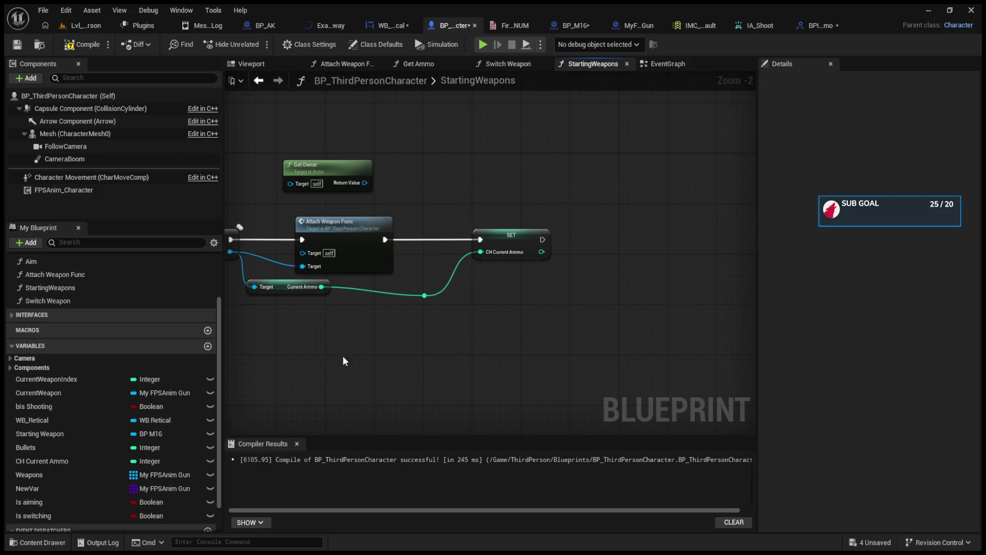
drag(343, 356, 467, 360)
mouse_move(390, 297)
mouse_down()
mouse_move(379, 322)
mouse_move(383, 304)
mouse_move(600, 370)
mouse_up()
scroll(600, 370, down, 5)
scroll(668, 350, up, 3)
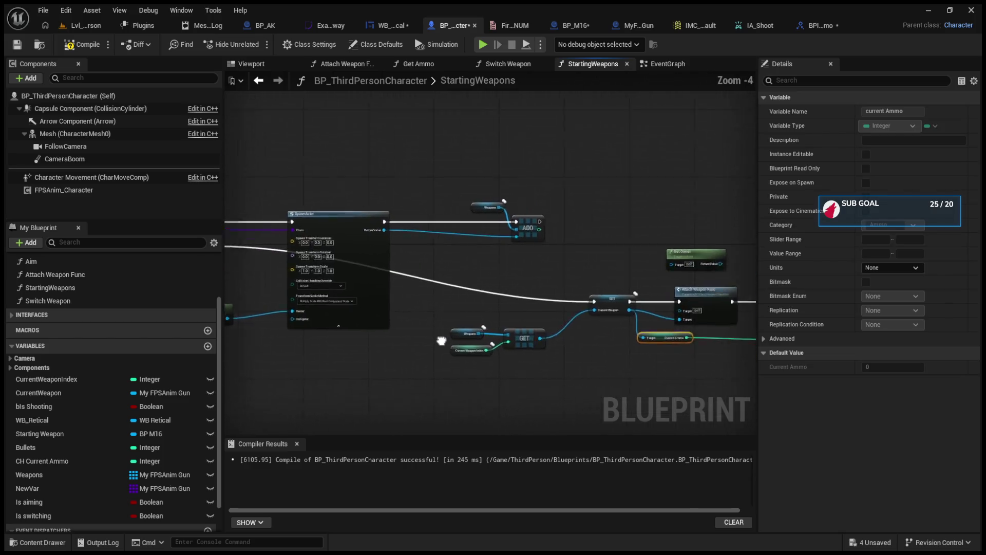
mouse_move(726, 267)
mouse_down()
mouse_move(352, 385)
mouse_move(346, 430)
mouse_up()
mouse_move(505, 282)
mouse_down()
mouse_move(416, 312)
mouse_move(367, 341)
mouse_move(318, 332)
mouse_move(511, 294)
mouse_up()
click(511, 291)
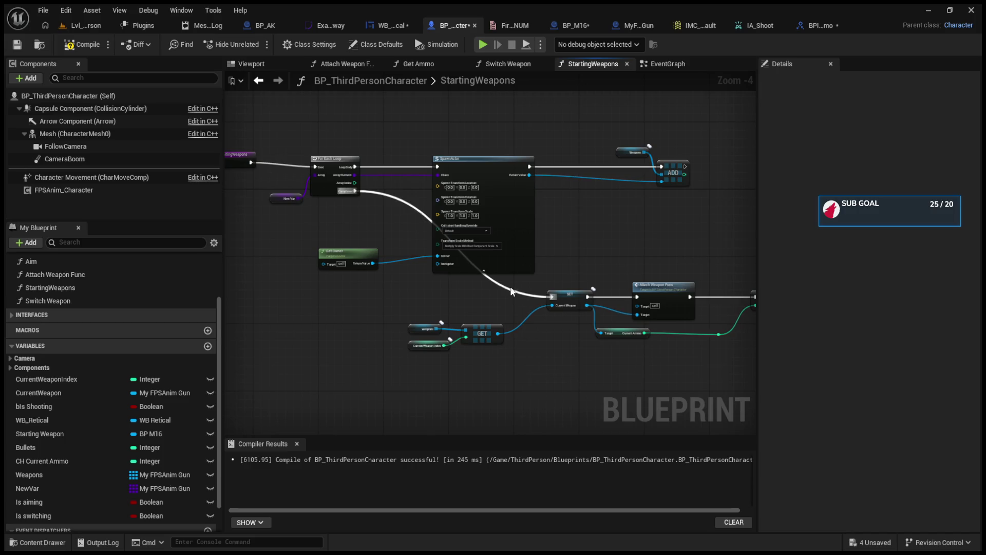
Step: Collapse SpawnActor's advanced pins and delete the unused Get Owner node
click(483, 270)
drag(539, 280, 729, 342)
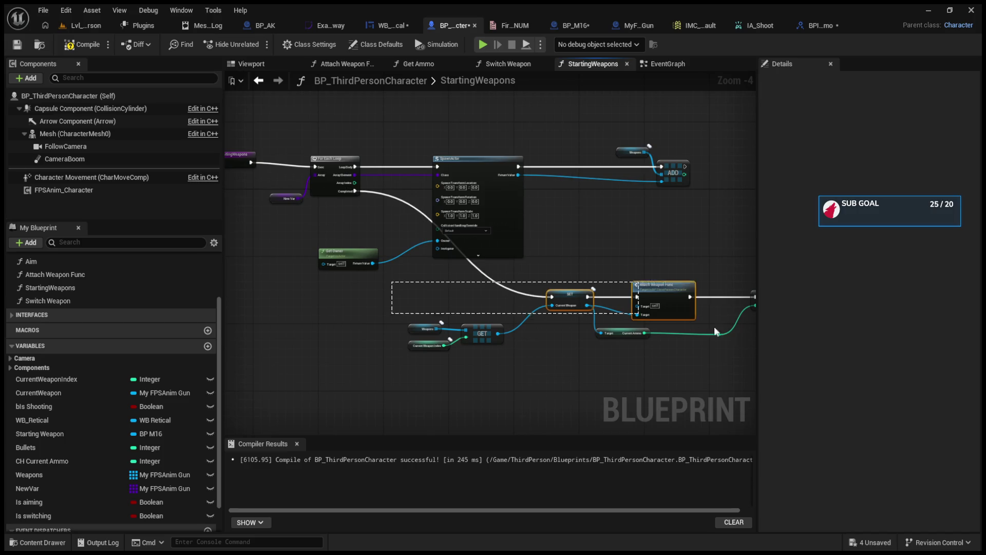
drag(348, 251, 510, 206)
click(510, 206)
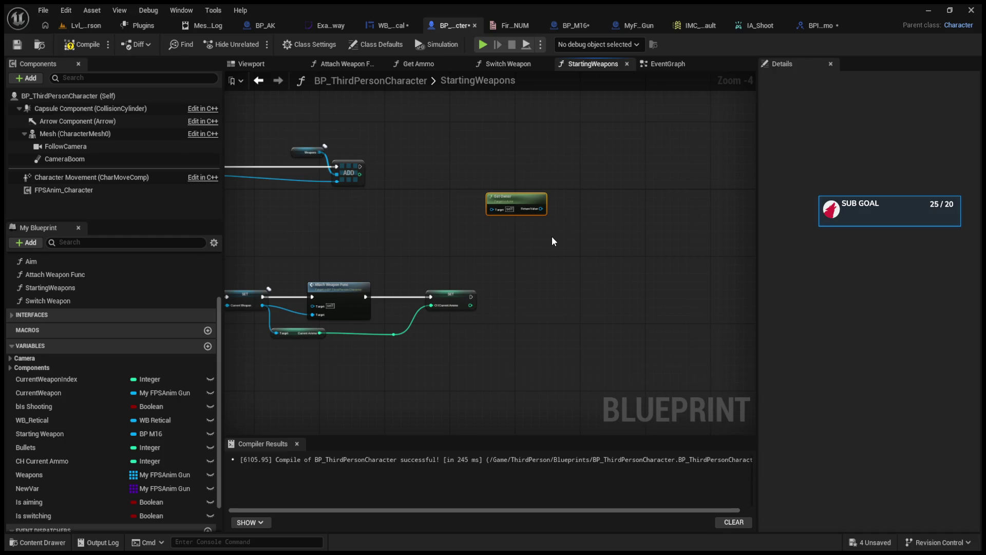
key(Delete)
Step: Move the GET, SET, Attach Weapon Func and Current Ammo nodes up, then compile
drag(552, 236, 682, 229)
mouse_move(654, 373)
mouse_down()
mouse_move(330, 326)
mouse_move(229, 288)
mouse_up()
drag(399, 286, 528, 193)
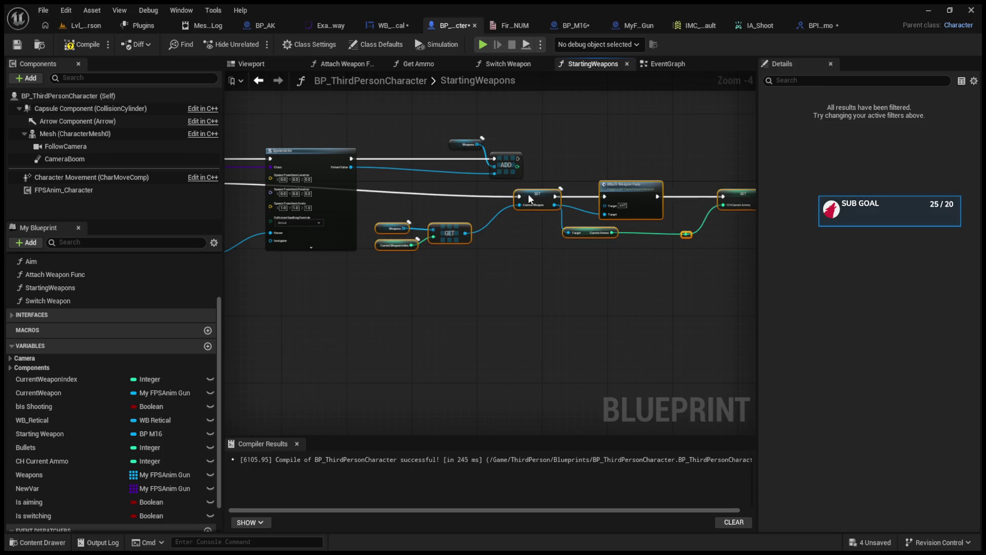
click(501, 255)
drag(502, 255, 479, 284)
scroll(440, 350, up, 3)
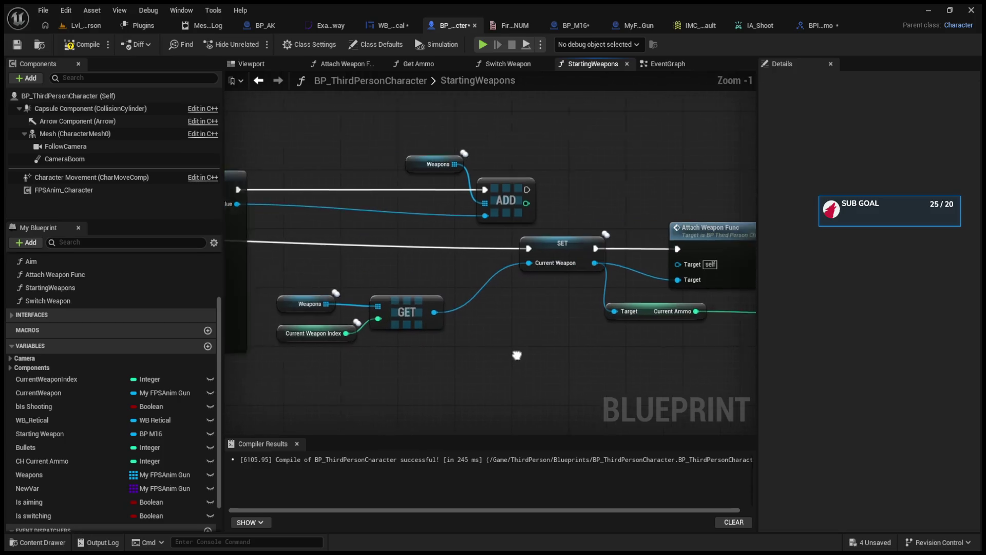
drag(440, 350, 586, 350)
drag(398, 343, 540, 348)
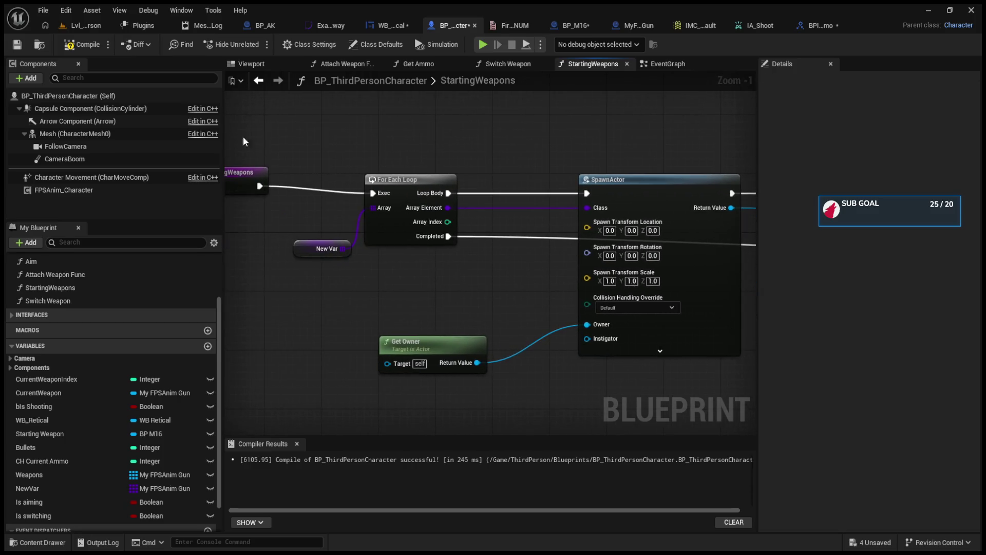
click(83, 44)
click(520, 66)
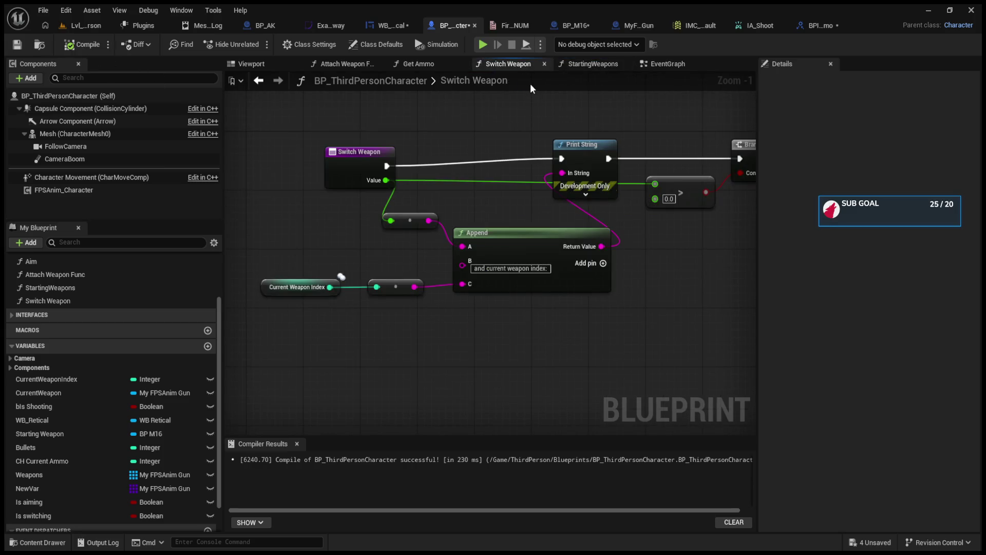
Step: Review the character's EventGraph, then return to the Lvl_ThirdPerson level editor
click(645, 63)
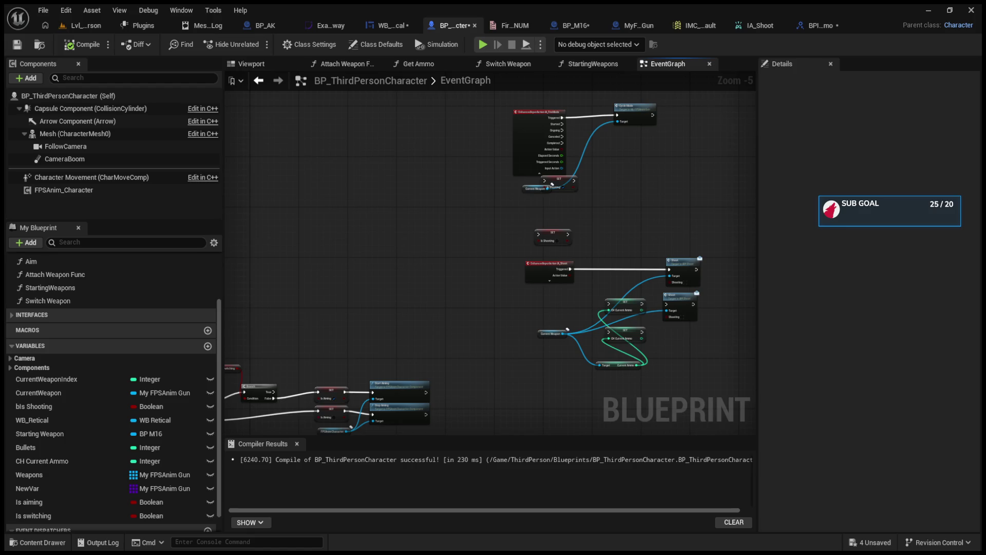
click(82, 26)
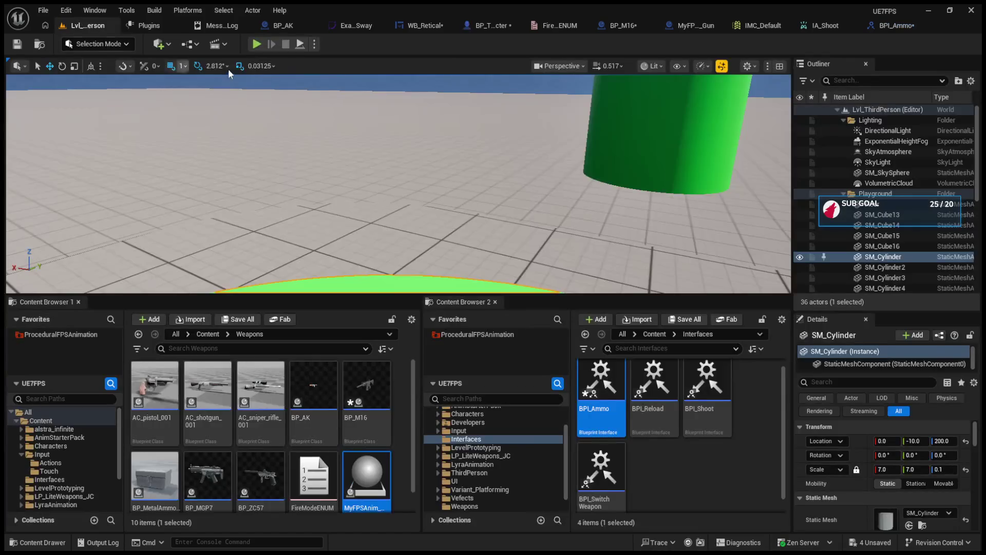
Step: Run a brief play test, then return to BP_ThirdPersonCharacter's EventGraph
click(256, 45)
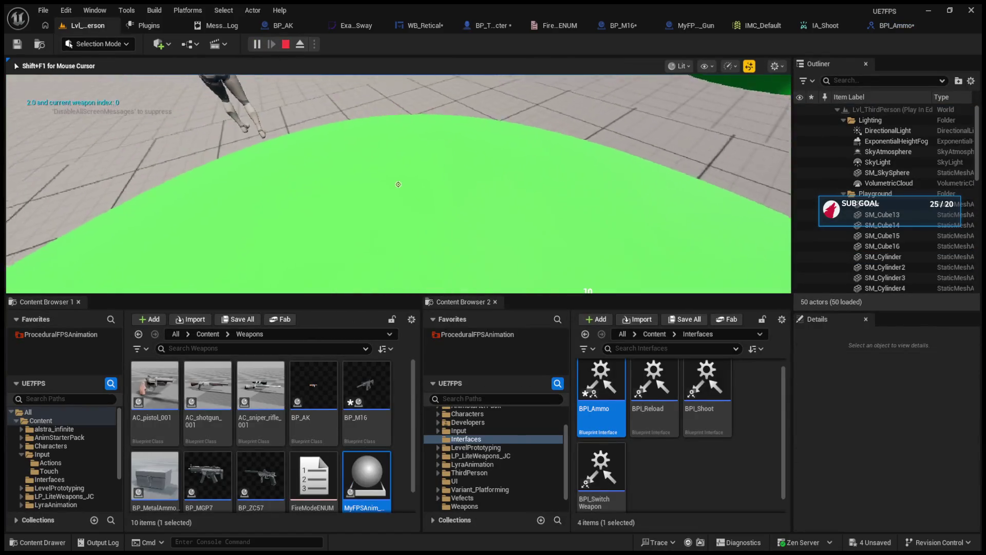
key(Escape)
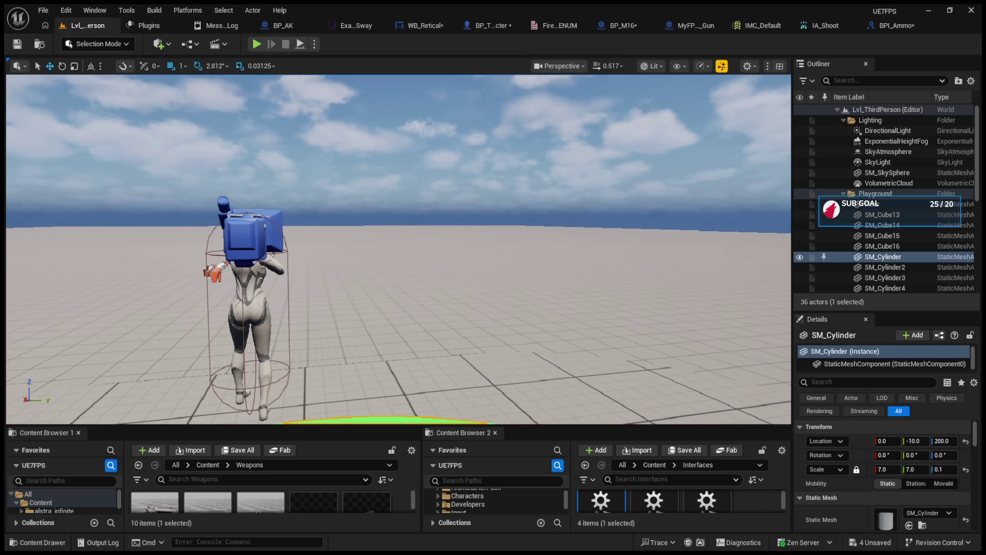
click(485, 26)
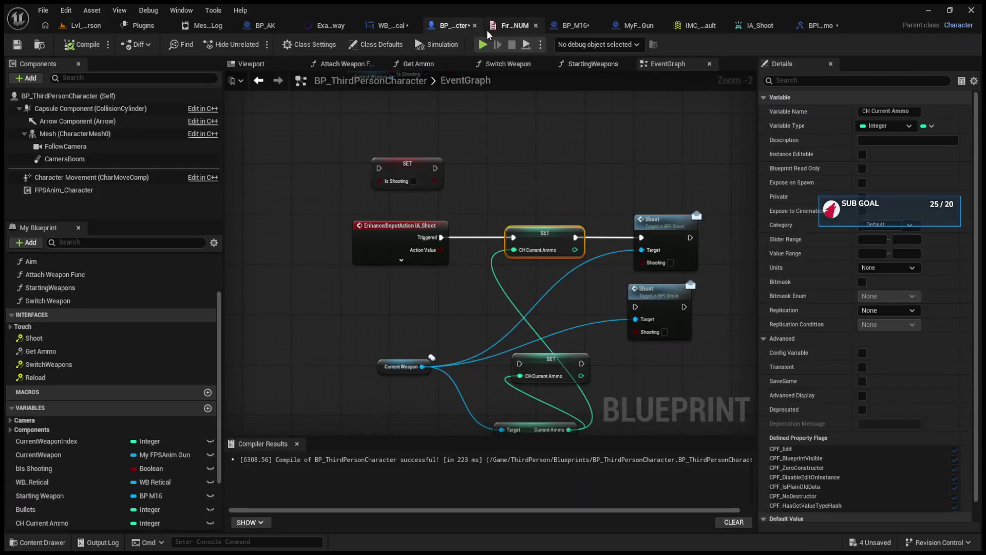
Step: Open the BP_M16 EventGraph and paste a Get Owner node into it
click(575, 26)
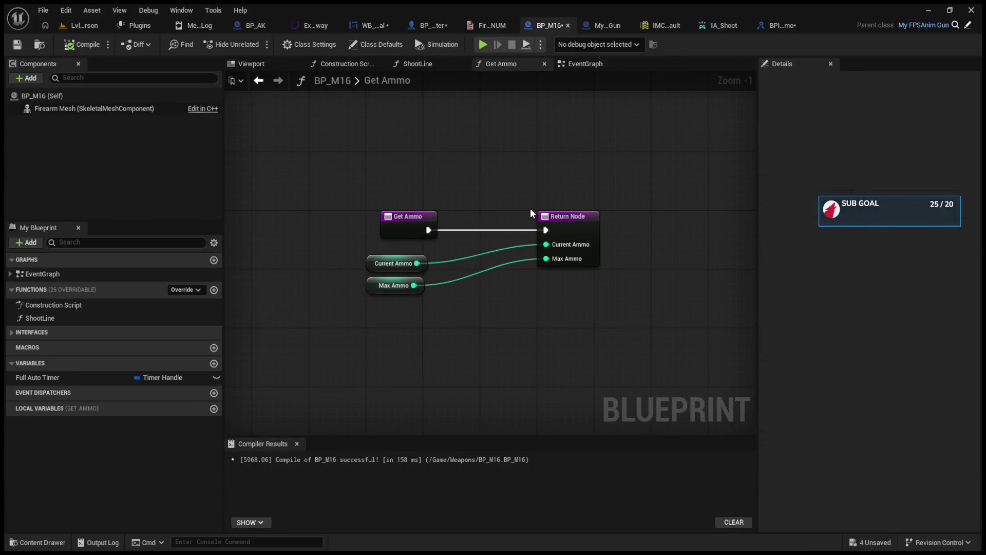
click(598, 26)
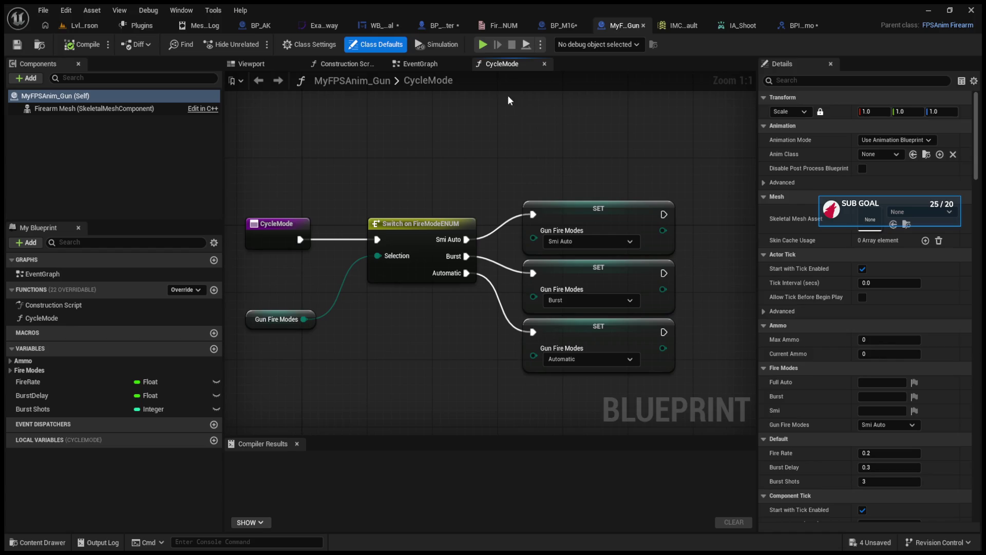
click(565, 26)
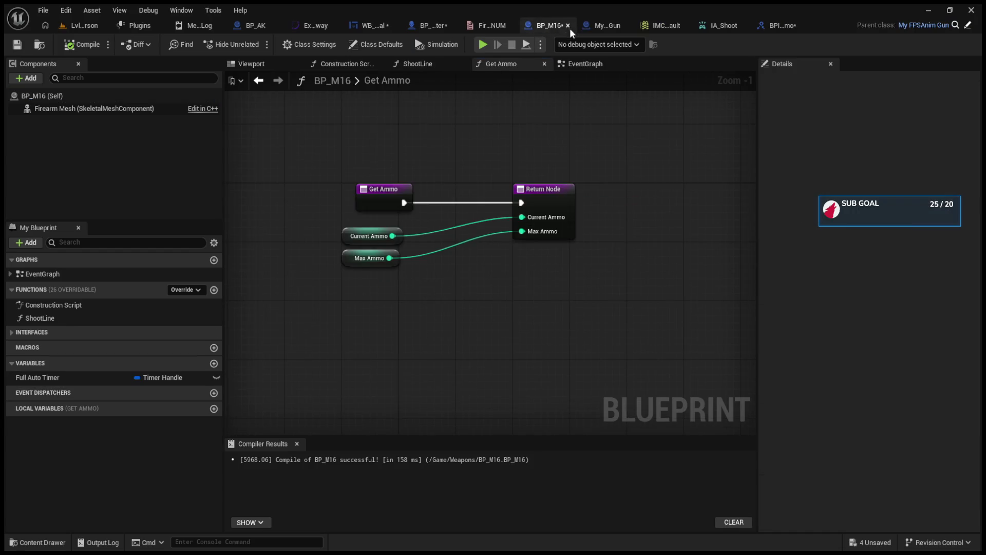
click(568, 64)
scroll(529, 183, down, 3)
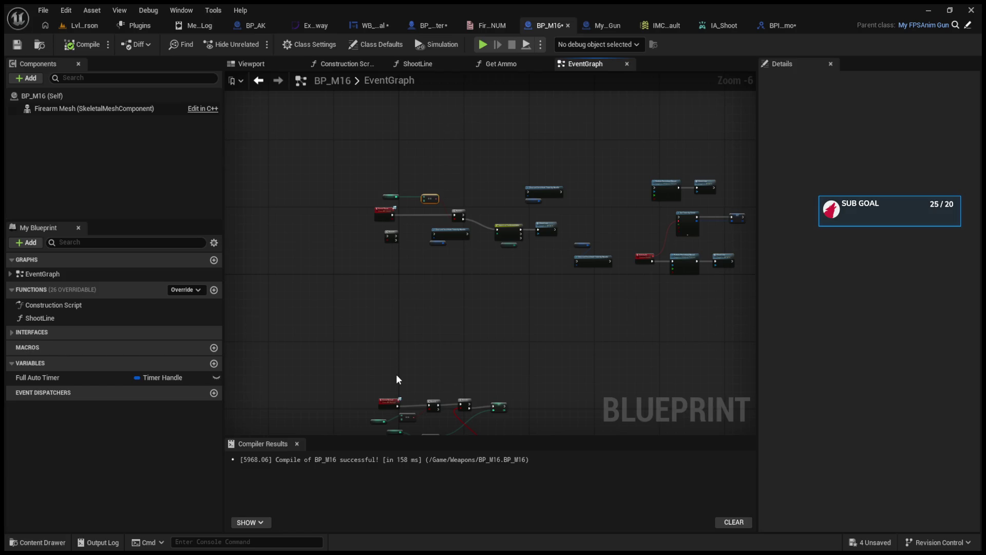
key(ctrl+v)
Step: Place Get Owner below Event Shoot, delete the stray Get Ammo node, and close an extra editor
scroll(396, 379, up, 3)
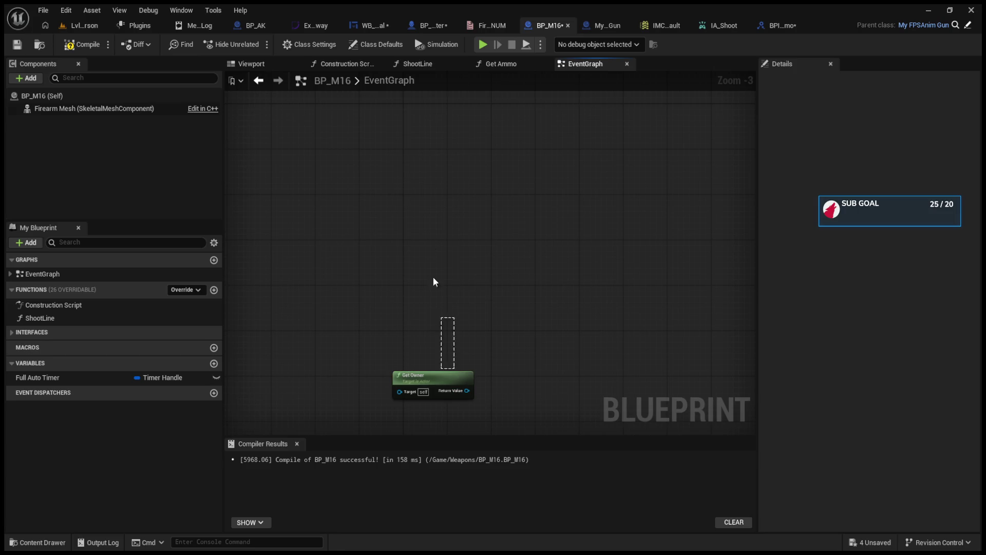
mouse_move(455, 372)
mouse_down()
mouse_move(449, 152)
mouse_move(422, 334)
mouse_move(381, 243)
mouse_move(455, 248)
mouse_up()
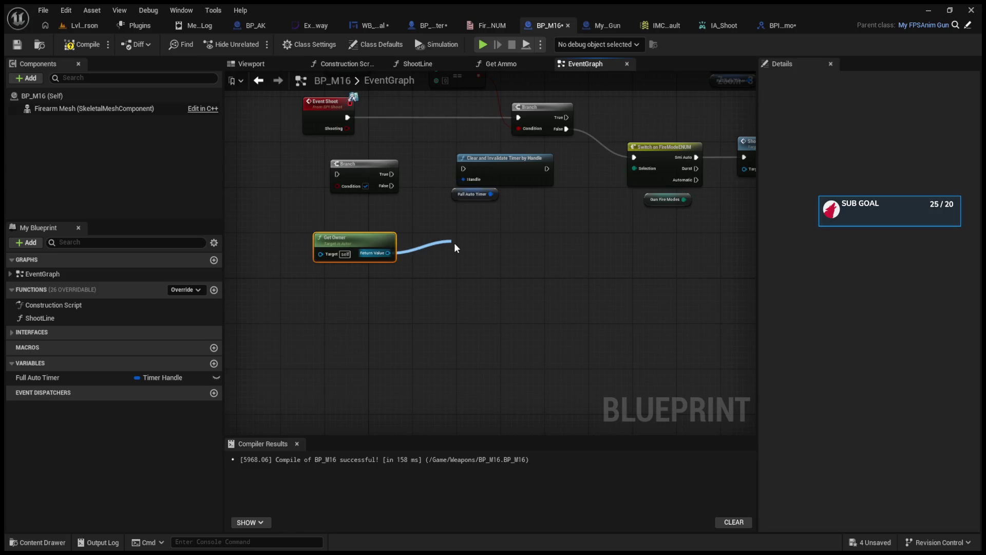
drag(454, 248, 454, 249)
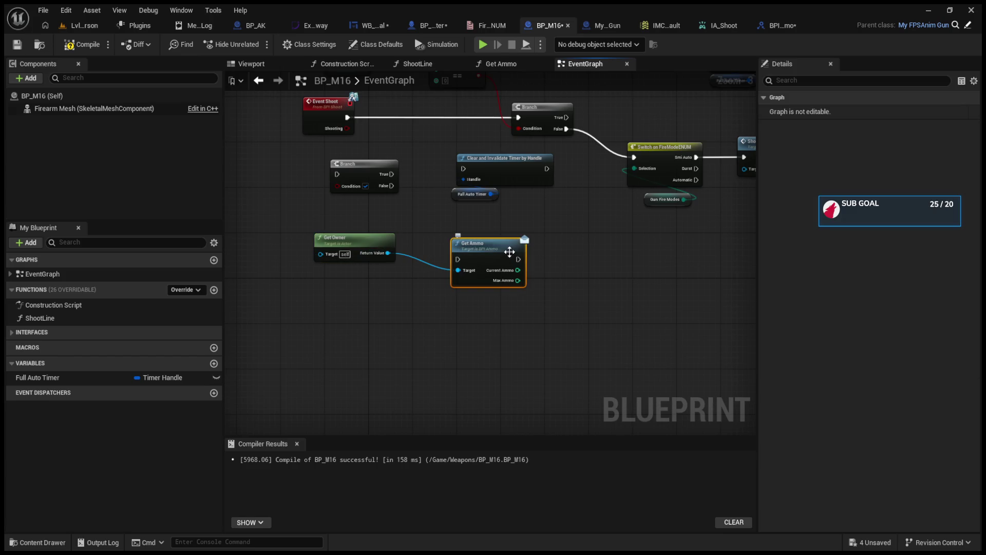
drag(509, 252, 408, 258)
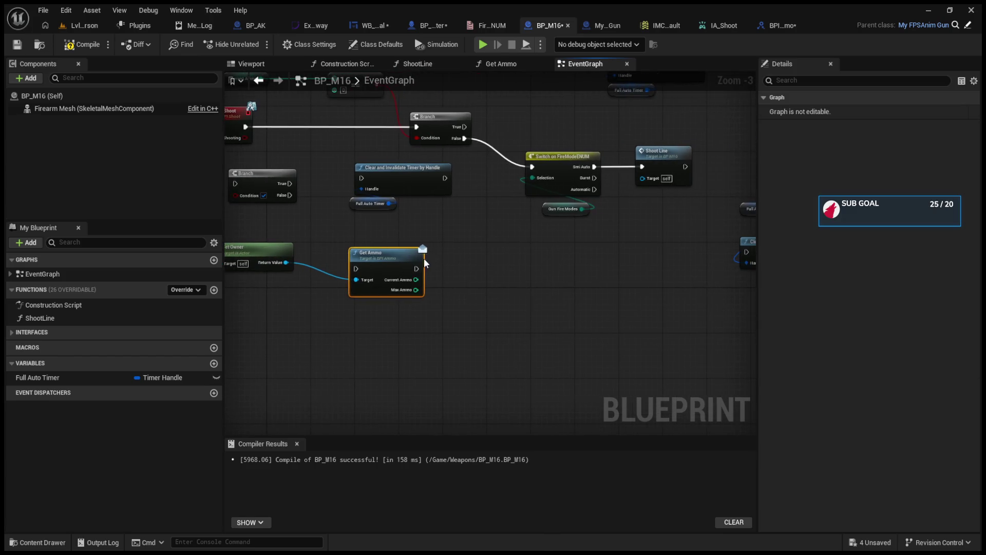
mouse_move(337, 250)
mouse_down()
mouse_move(452, 264)
mouse_move(520, 312)
mouse_move(424, 260)
mouse_up()
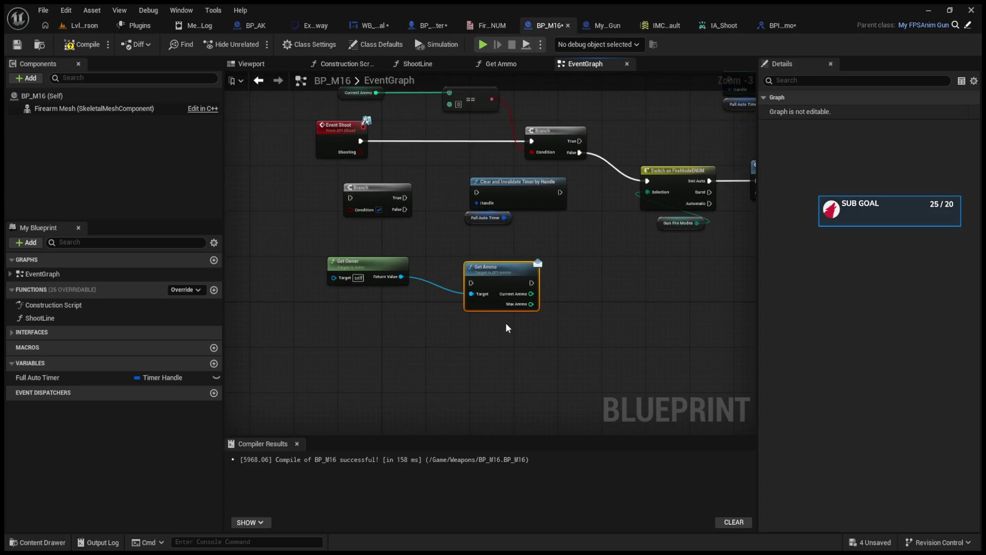
key(Delete)
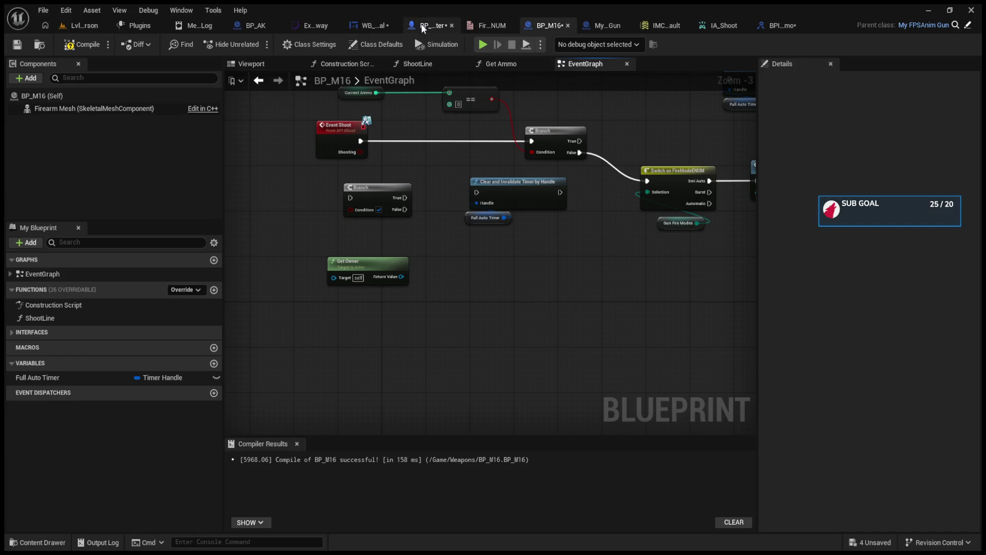
click(334, 26)
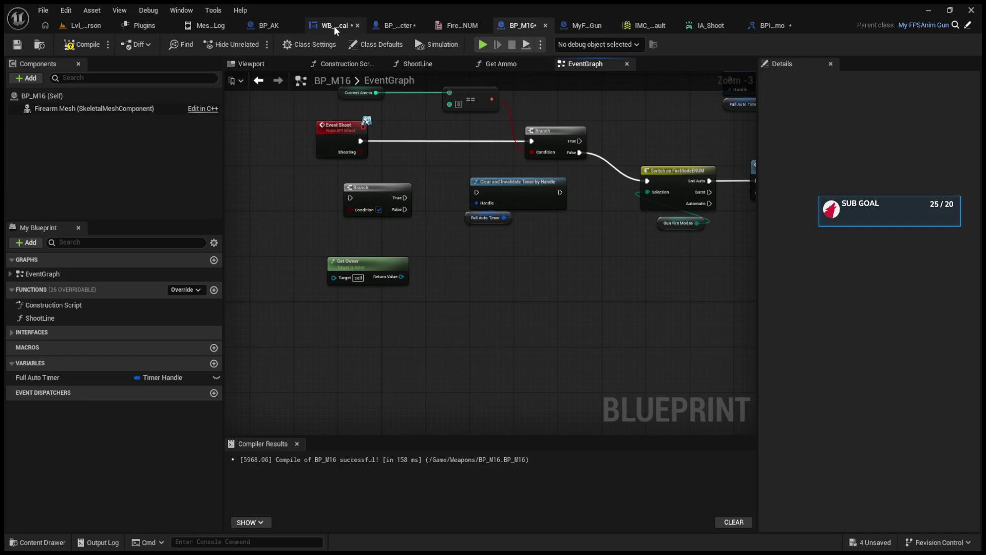
Step: Close the BPI_Ammo, IA_Shoot and IMC_Default editors
click(396, 25)
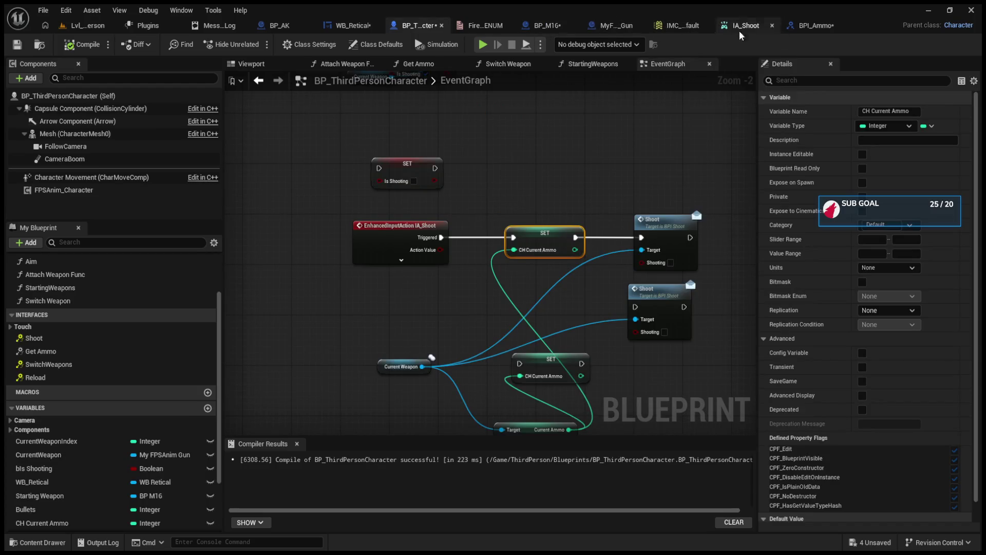
click(836, 25)
click(833, 25)
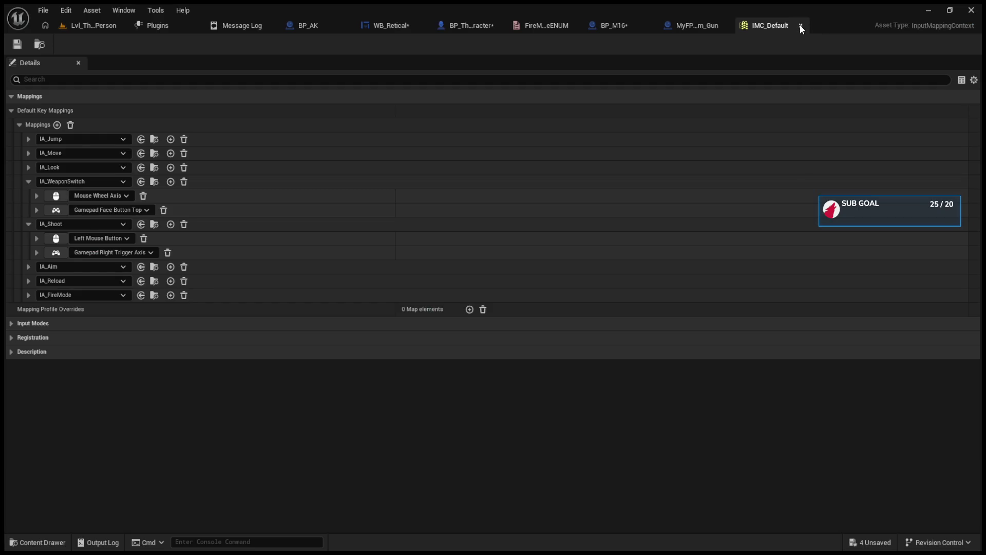
click(800, 25)
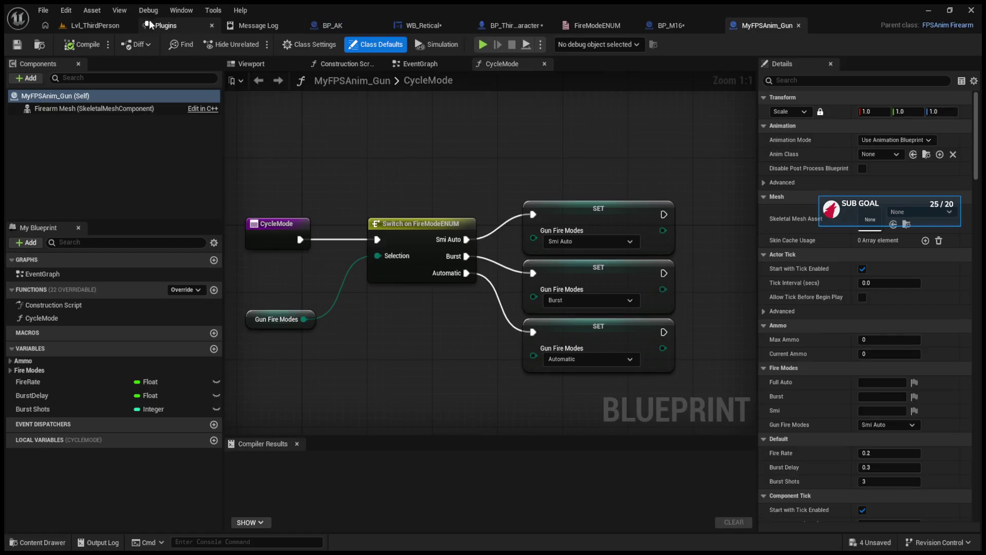
Step: Back in Lvl_ThirdPerson, enlarge the content browsers and browse the top-level Content folder
click(100, 22)
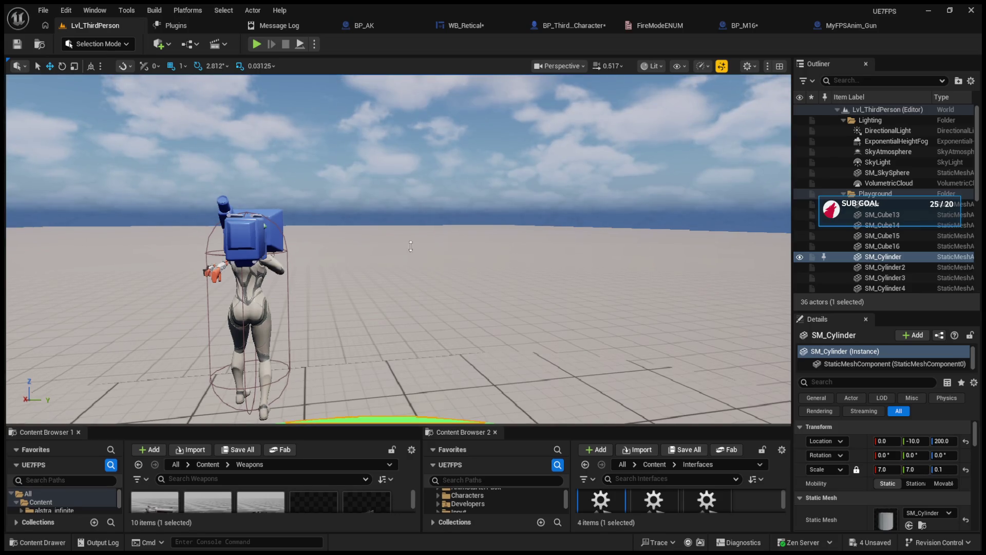
drag(411, 246, 413, 200)
click(477, 324)
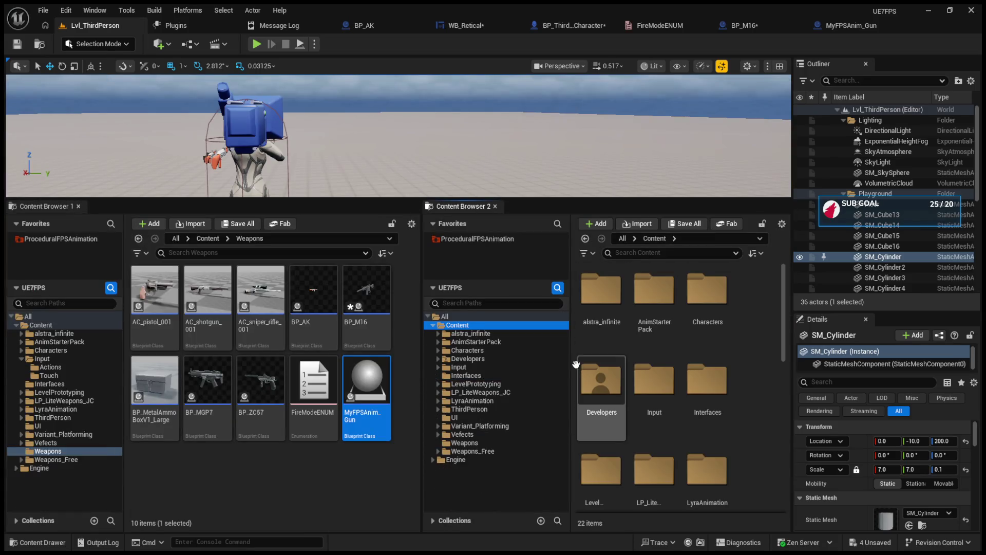
scroll(576, 365, down, 5)
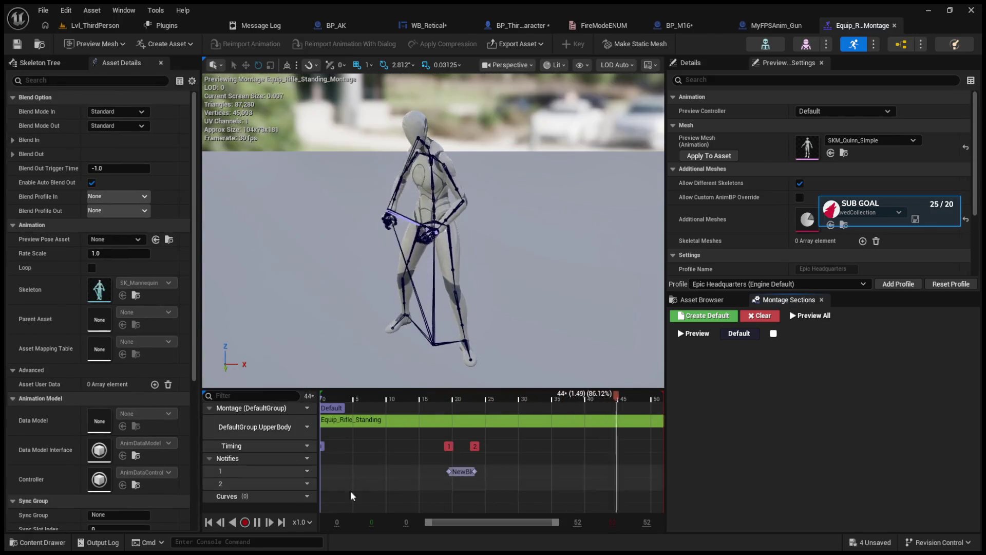
Step: Scrub Equip_Rifle_Standing_Montage to frame 21, shorten its notify, then return to Lvl_ThirdPerson
click(259, 523)
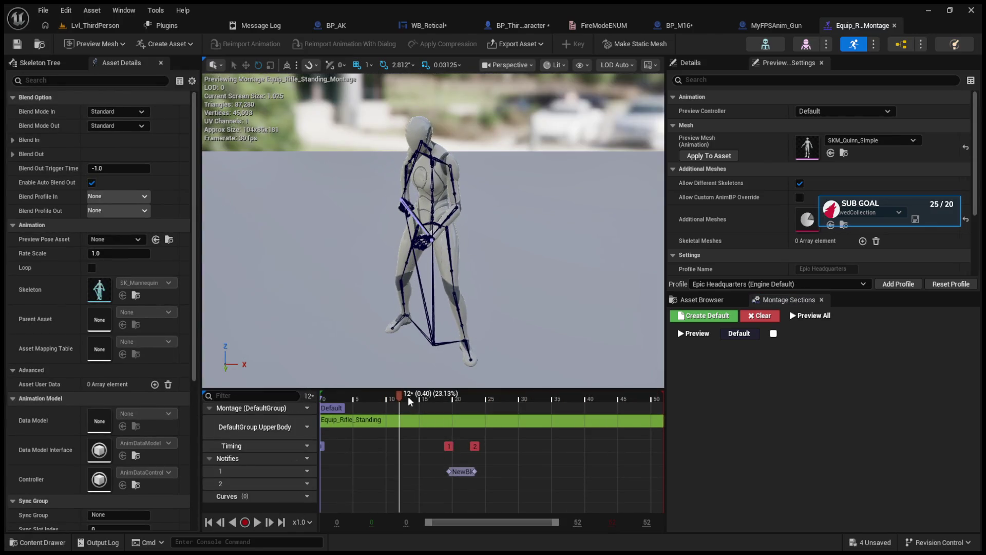
drag(411, 396, 461, 404)
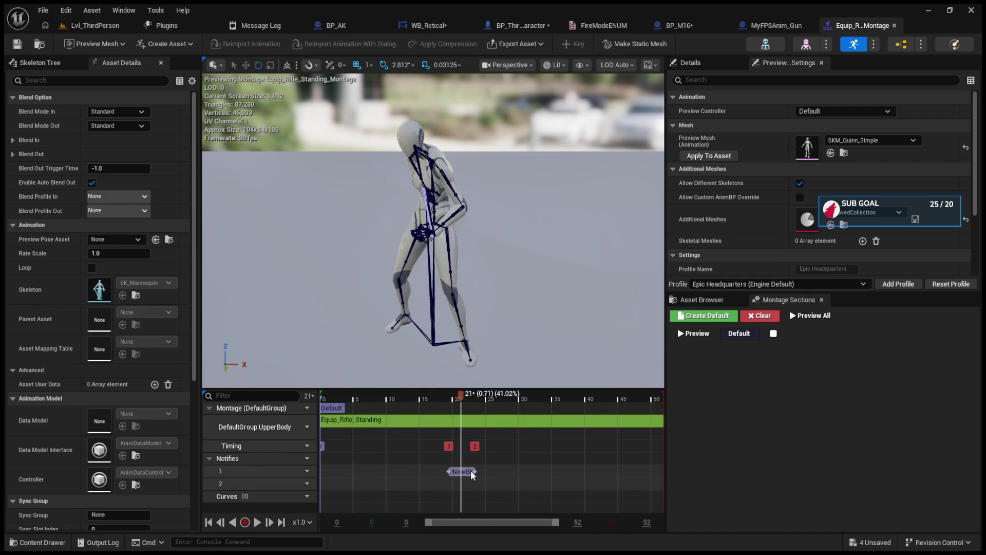
drag(473, 471, 464, 471)
click(475, 404)
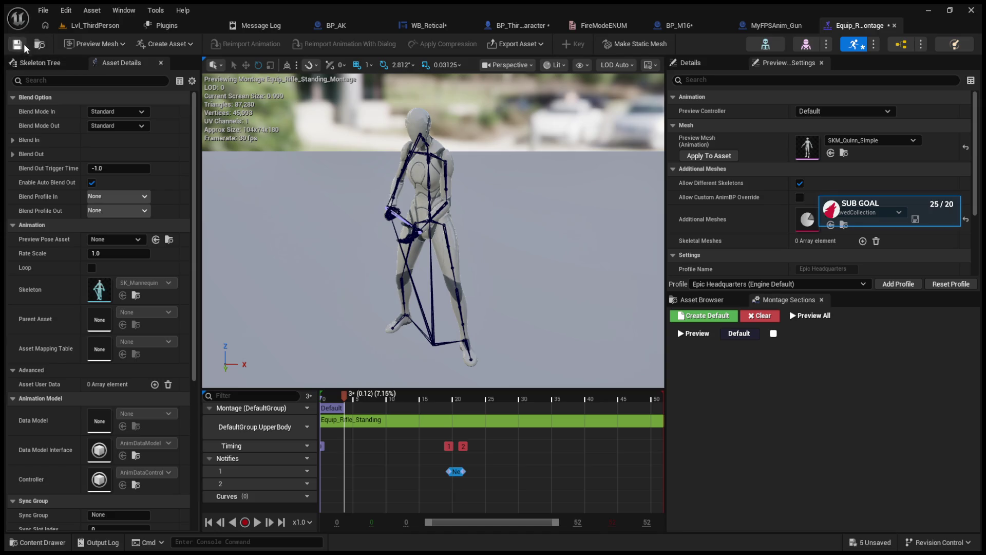
click(94, 25)
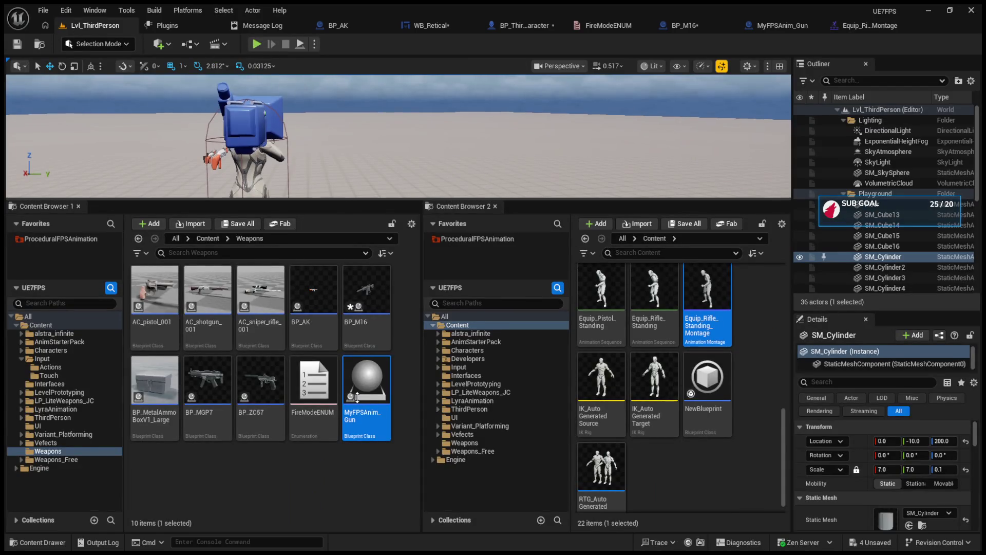
Step: Enlarge the level viewport and playtest, equipping the rifle and firing until ammo reaches 0
drag(347, 199, 347, 398)
click(257, 43)
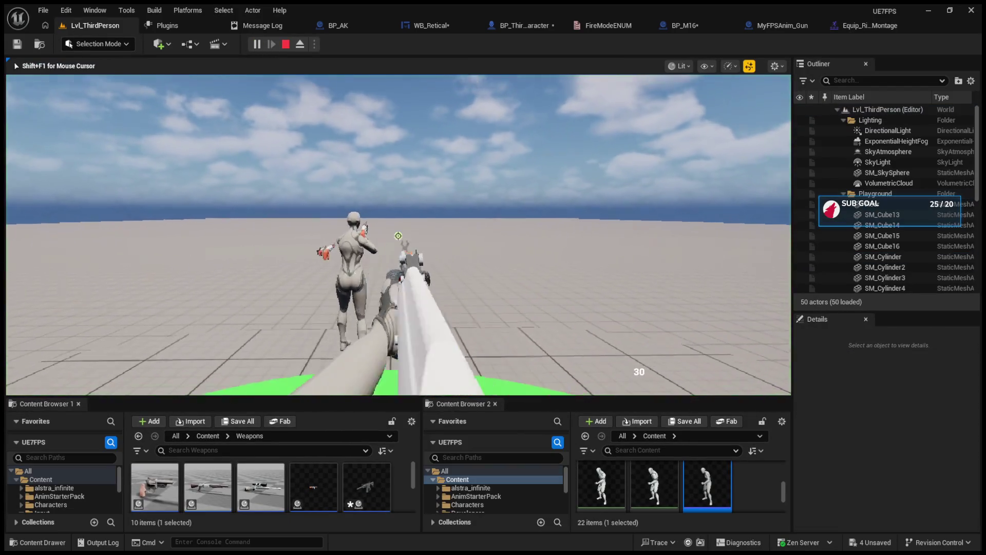
key(1)
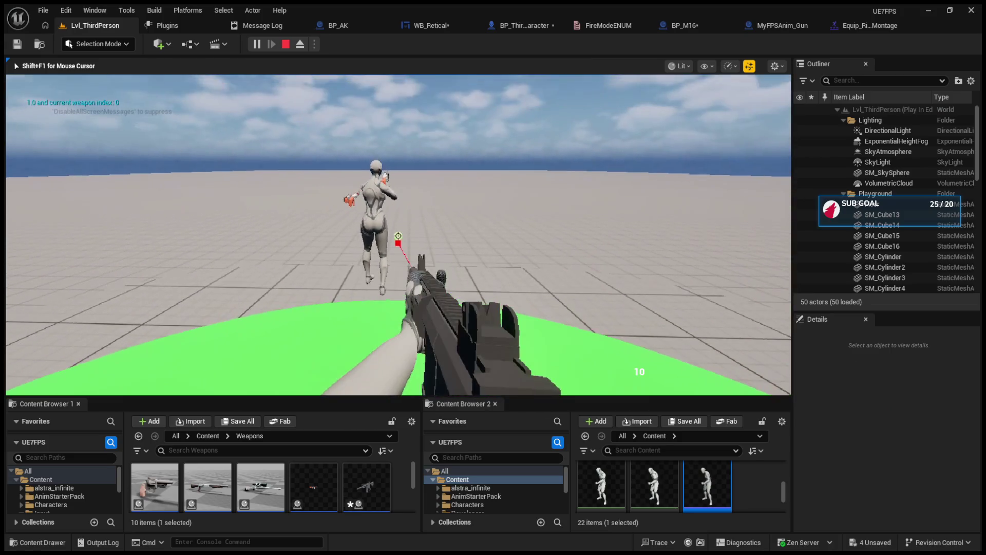
click(398, 236)
click(398, 235)
click(398, 236)
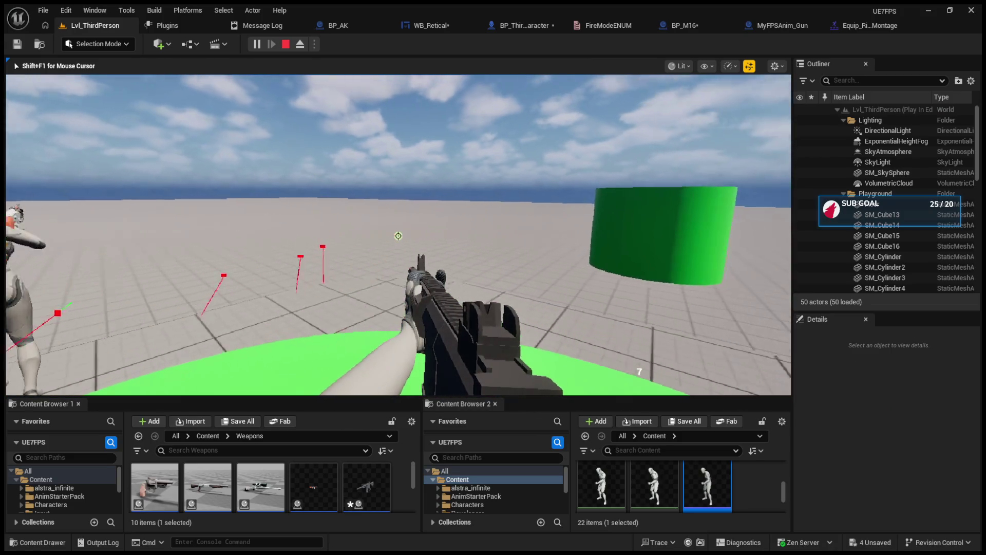
click(398, 236)
click(398, 236)
click(398, 235)
click(398, 236)
click(398, 236)
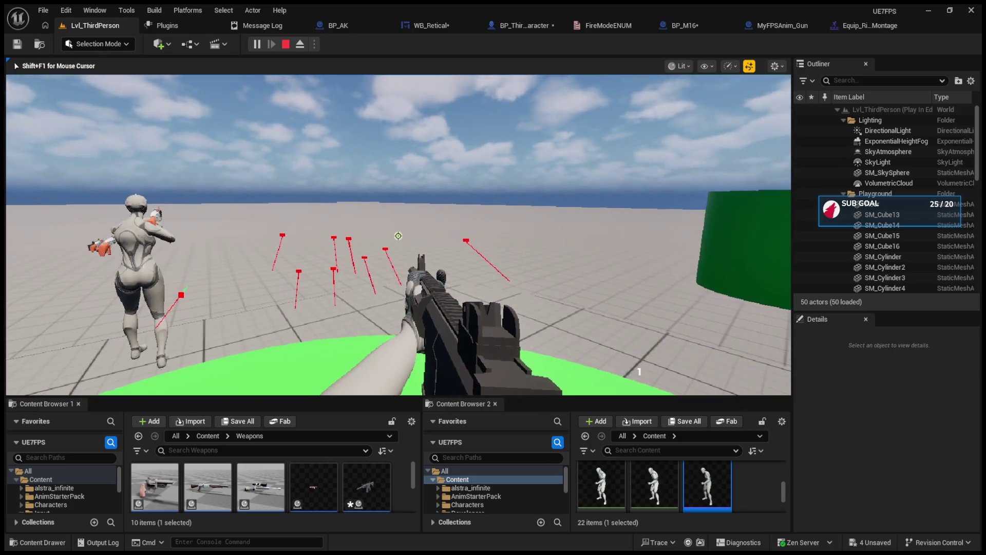
click(398, 236)
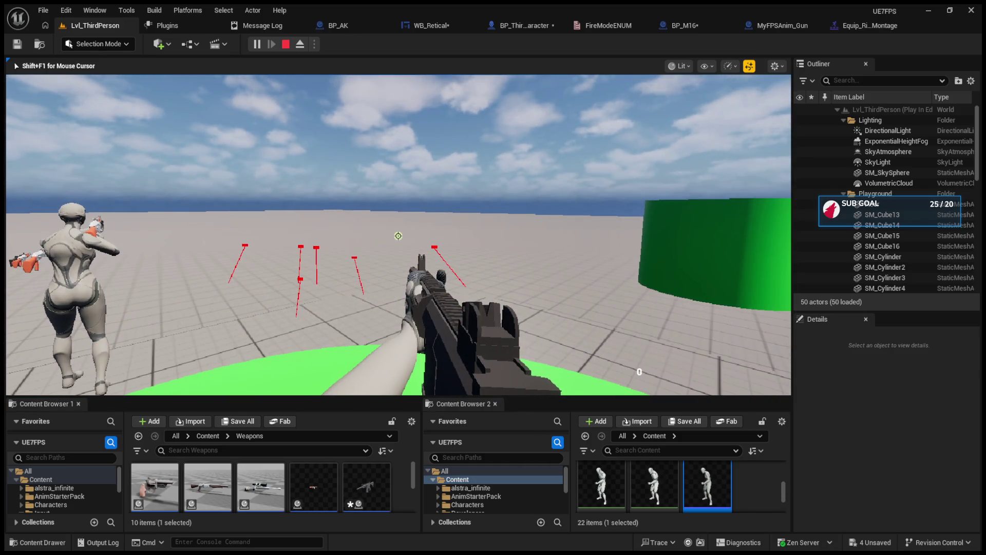
key(Escape)
Step: Playtest a second time, firing the rifle until the ammo is nearly empty
click(256, 43)
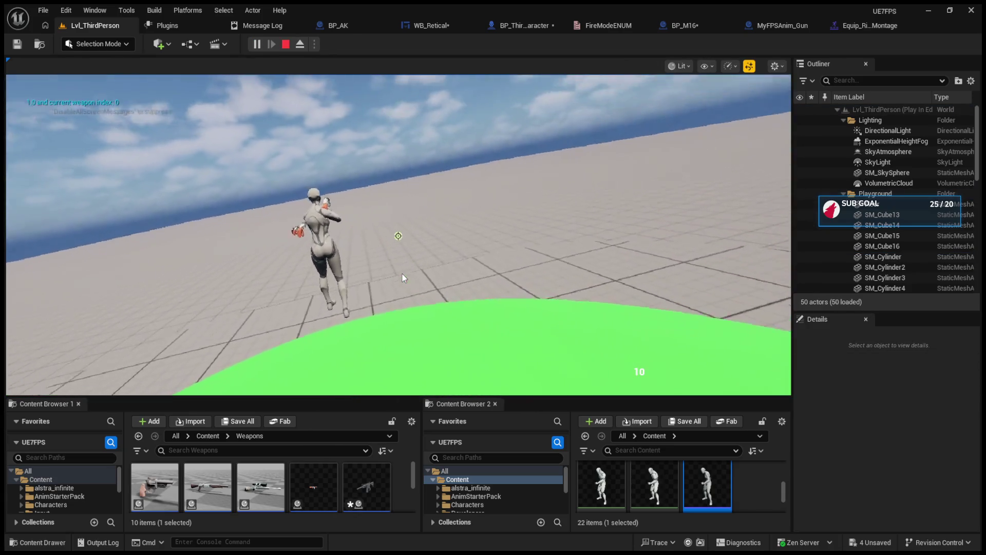
click(402, 273)
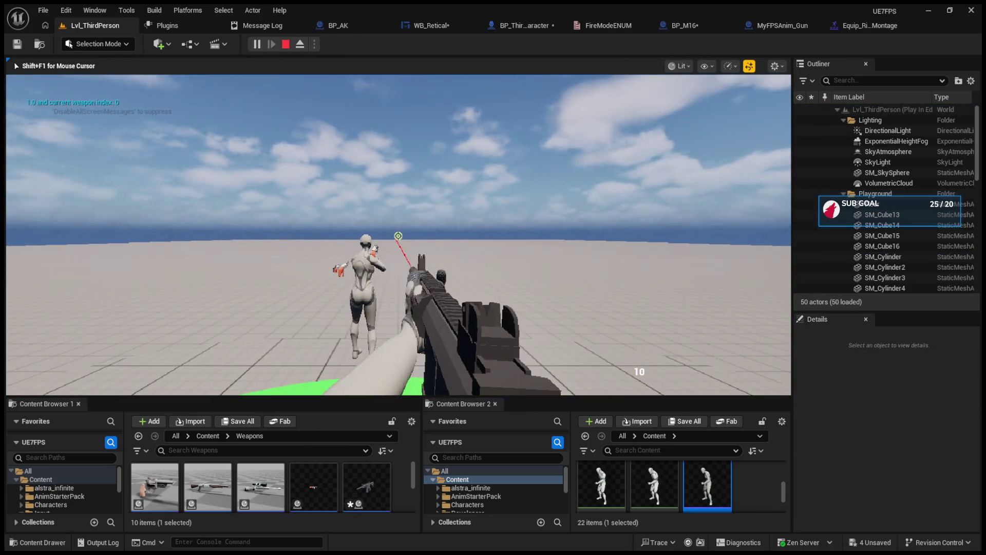
click(398, 236)
click(398, 236)
click(398, 236)
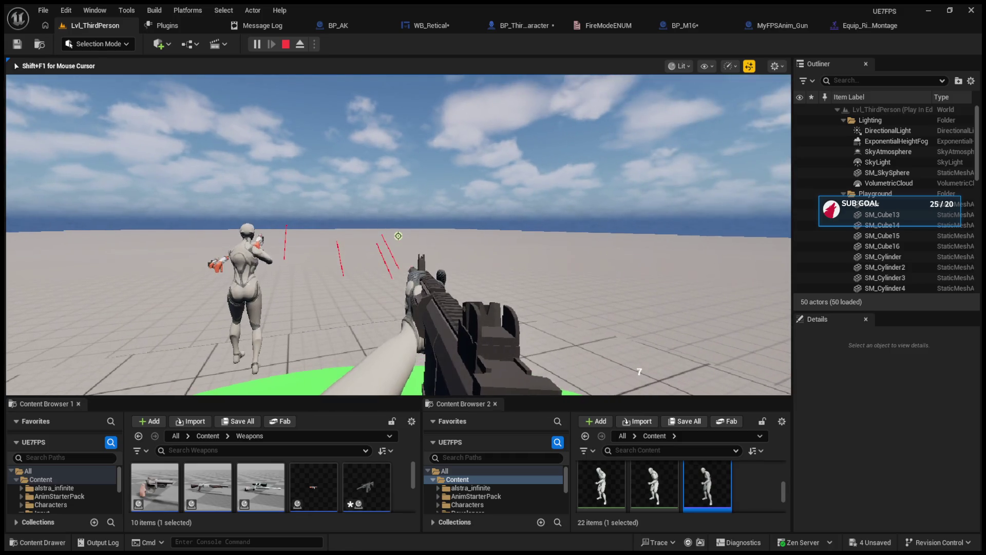
click(398, 236)
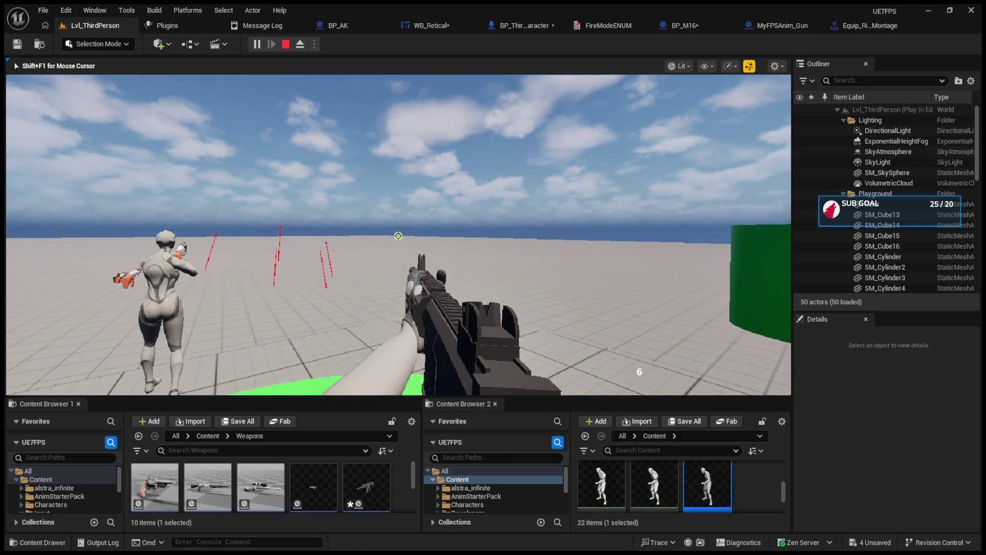
click(398, 235)
click(398, 236)
click(398, 236)
click(398, 236)
click(398, 236)
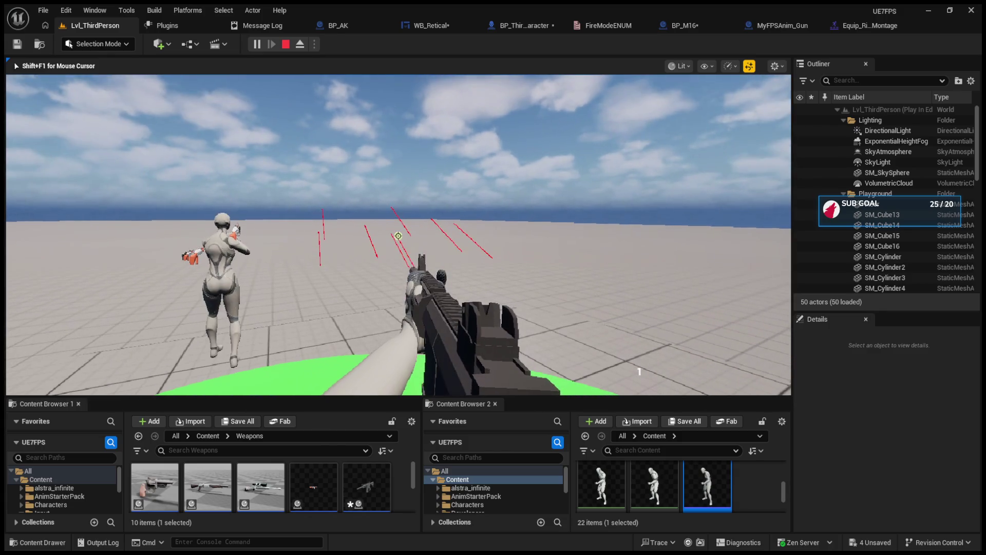
click(398, 235)
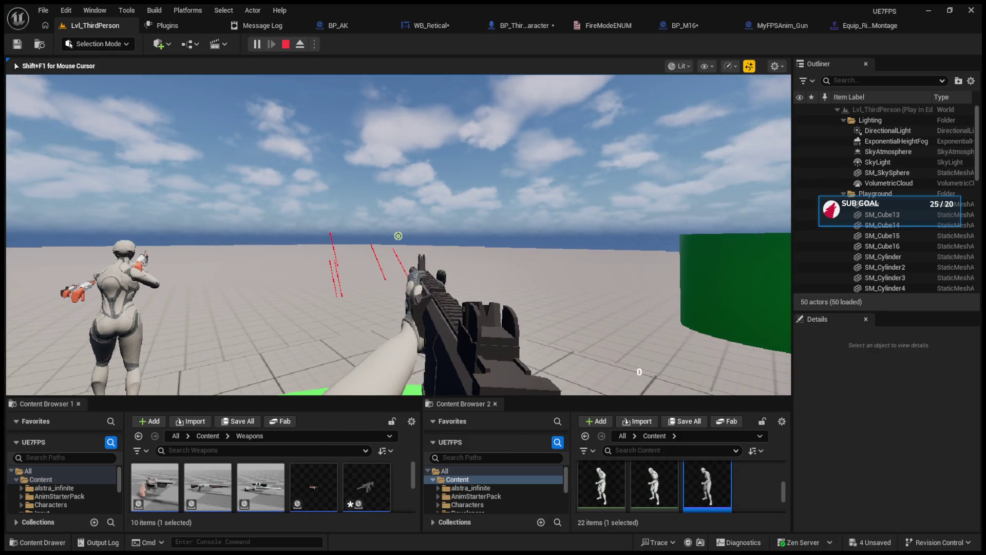
key(Escape)
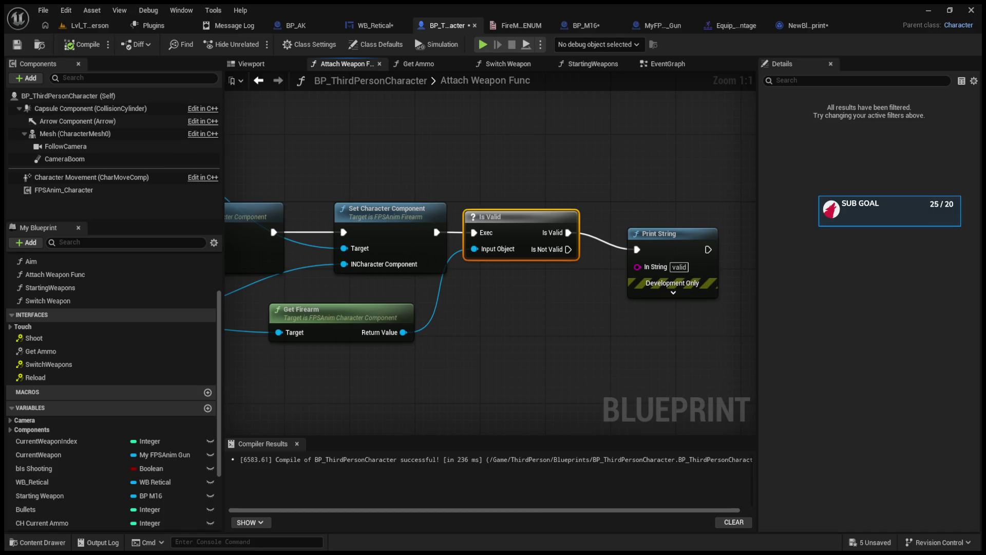
Step: Return to the Lvl_ThirdPerson level editor with the Is Valid check compiled
click(81, 26)
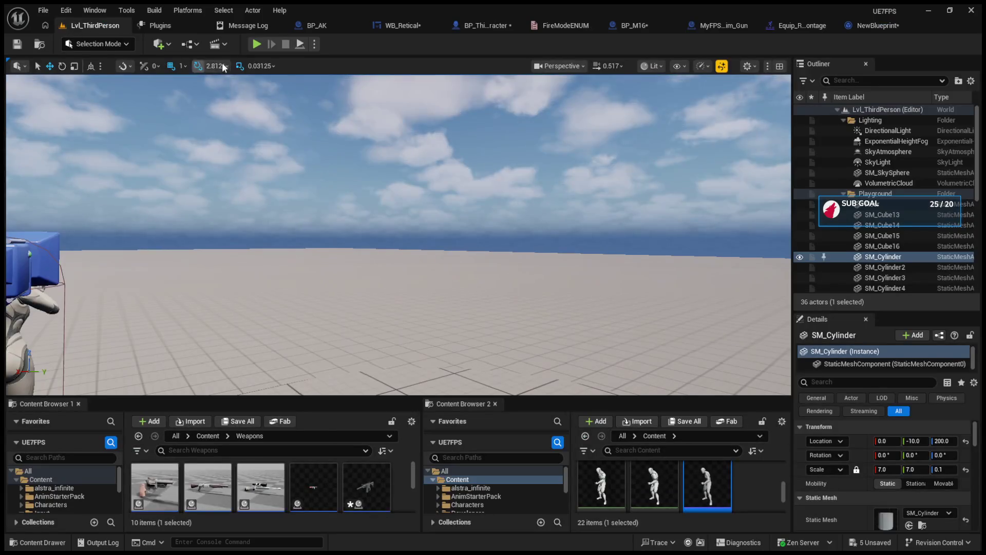
click(254, 45)
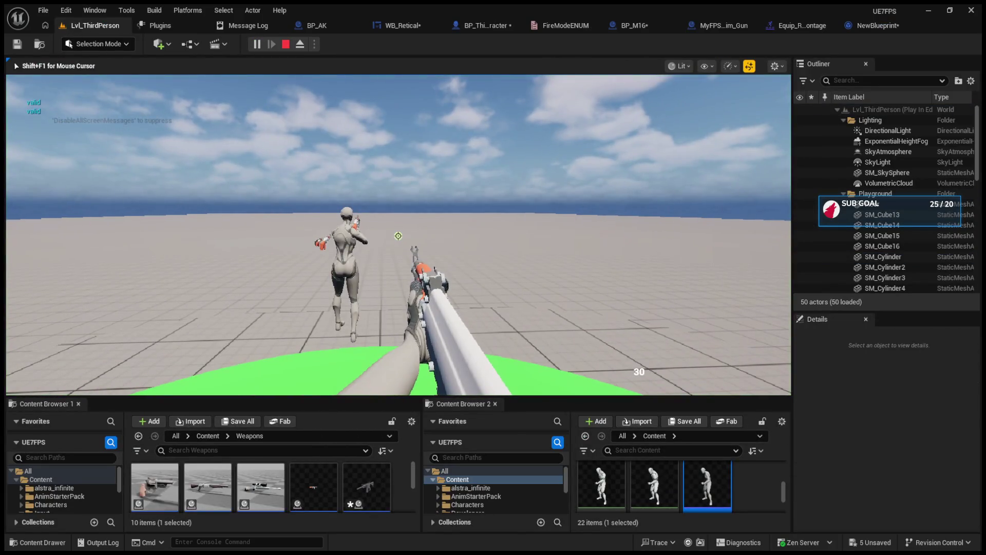
scroll(398, 236, down, 1)
scroll(399, 235, up, 1)
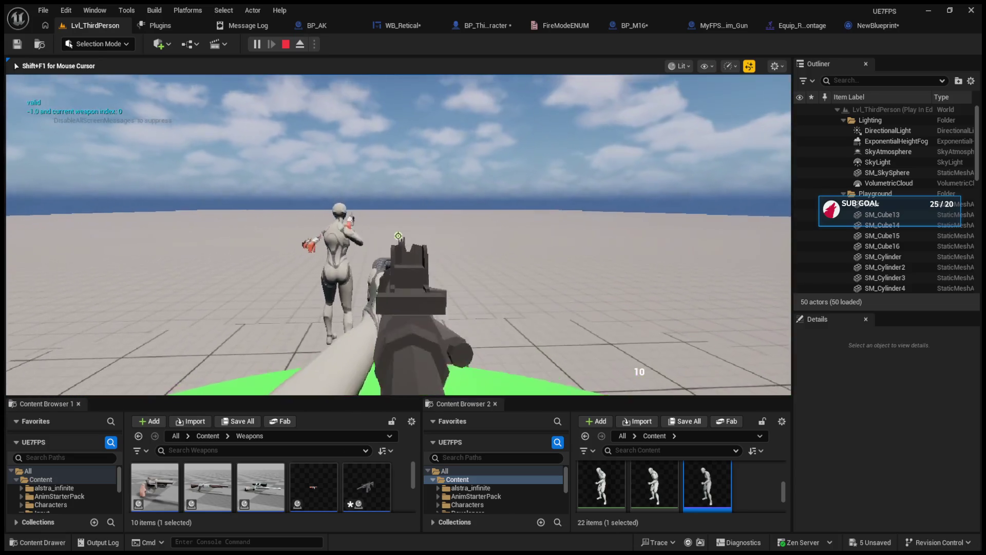
click(398, 236)
click(398, 236)
click(399, 236)
click(398, 235)
click(398, 236)
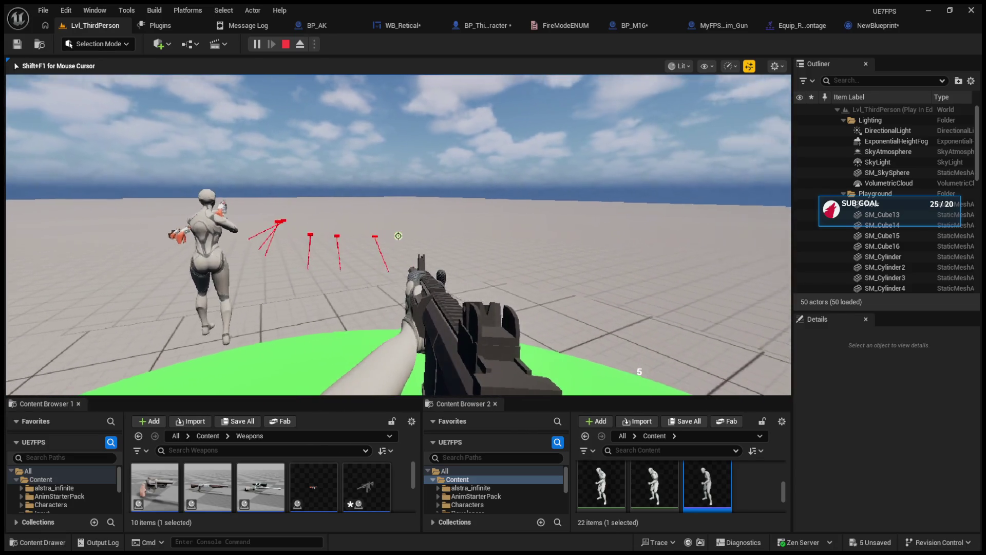
click(398, 236)
click(398, 235)
click(398, 235)
click(398, 236)
click(398, 236)
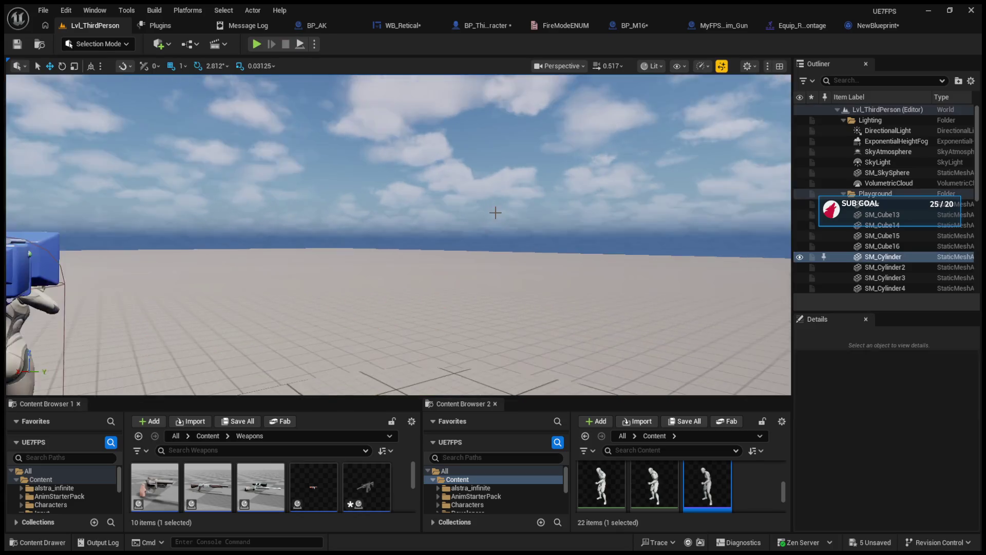
key(Escape)
Step: View WB_Retical's Get_Ammo_Text function, then go back to the character's Attach Weapon Func graph
click(307, 25)
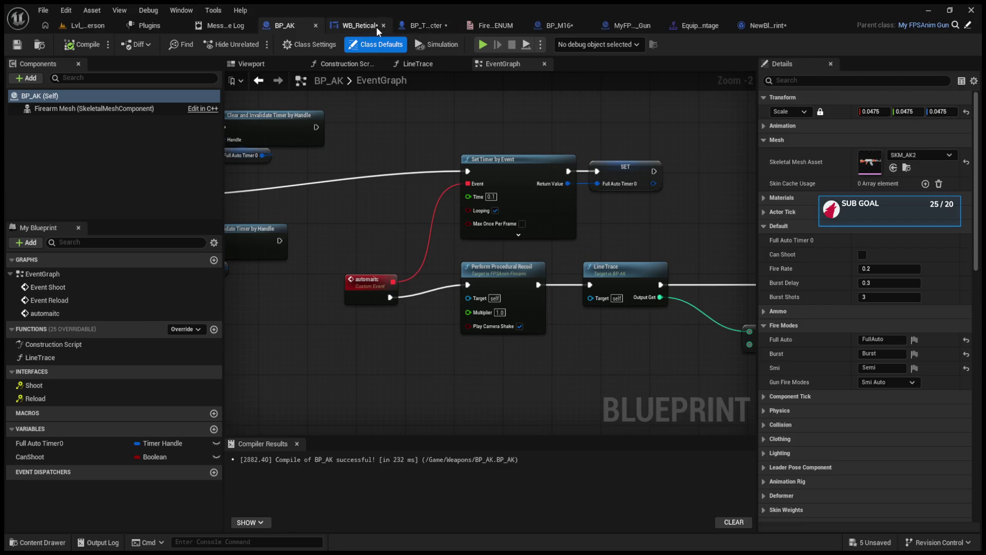
click(376, 27)
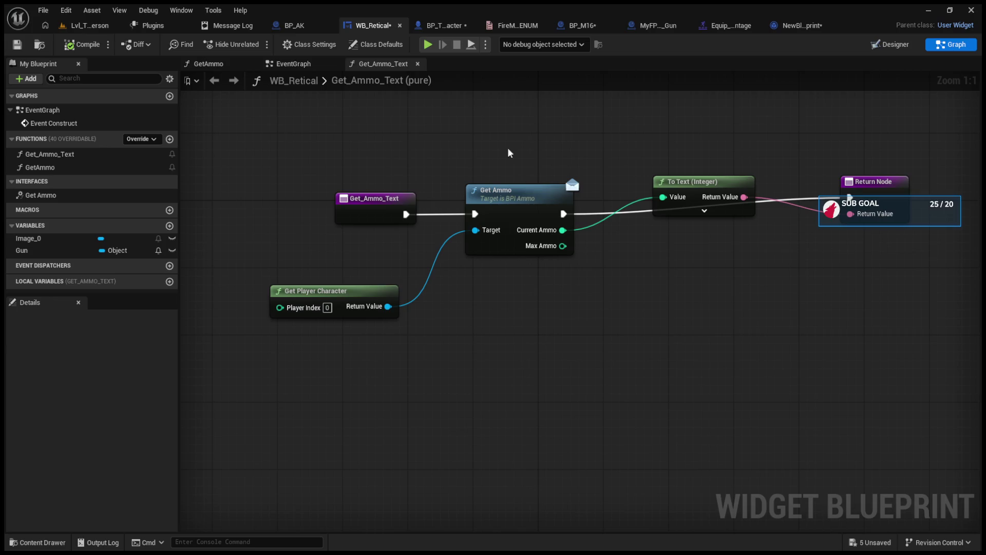
click(441, 26)
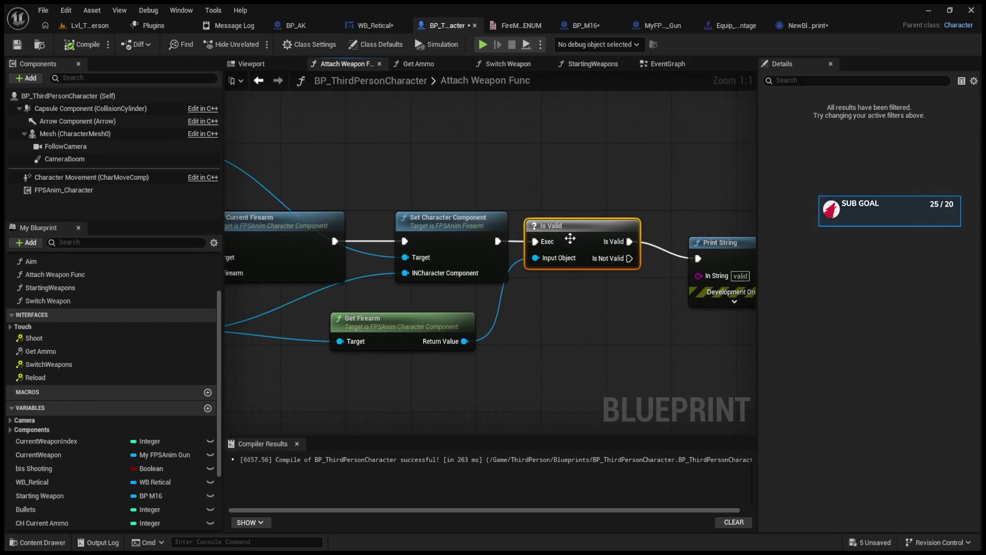
Step: Move from Attach Weapon Func to BP_ThirdPersonCharacter's EventGraph holding the Shoot nodes
drag(595, 225, 476, 215)
click(601, 224)
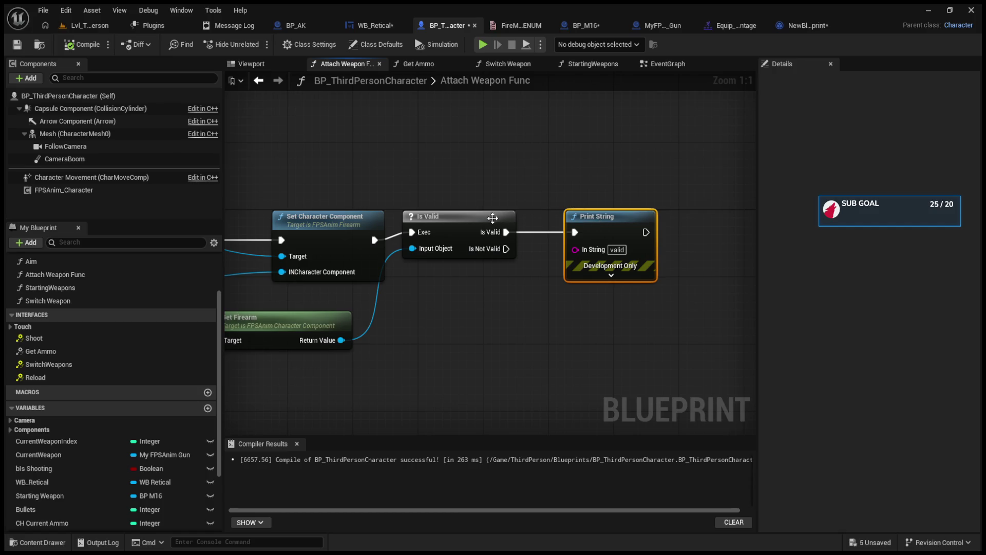
click(508, 64)
click(594, 64)
click(670, 69)
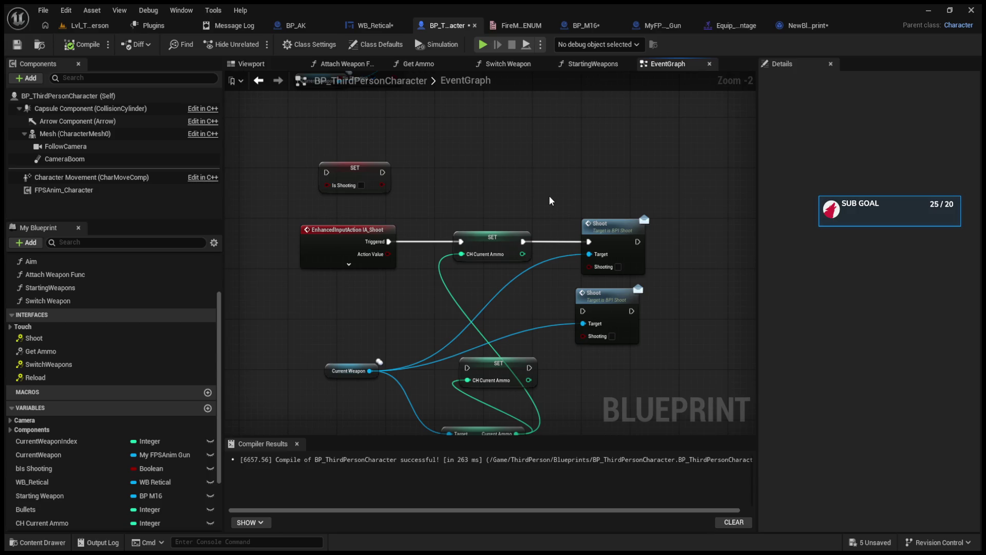
Step: Rewire IA_Shoot so Triggered calls Shoot before SET CH Current Ammo, then return to the level
alt+click(462, 241)
alt+click(523, 242)
drag(389, 241, 588, 242)
mouse_move(485, 237)
mouse_down()
mouse_move(692, 235)
mouse_move(669, 242)
mouse_up()
drag(599, 229, 477, 229)
drag(698, 237, 588, 236)
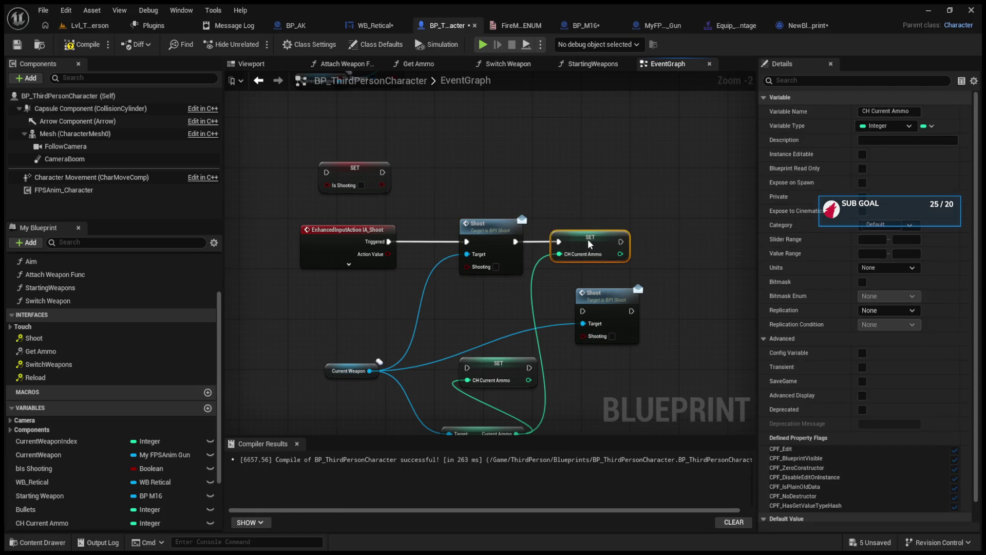
click(90, 25)
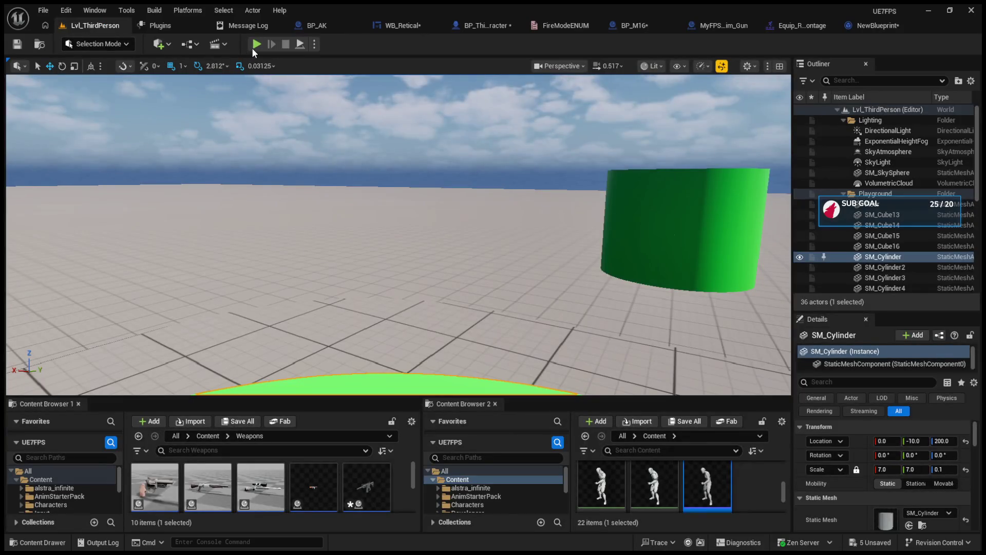
Step: Playtest the level and fire the M16 until its ammo counter reaches 0
click(256, 44)
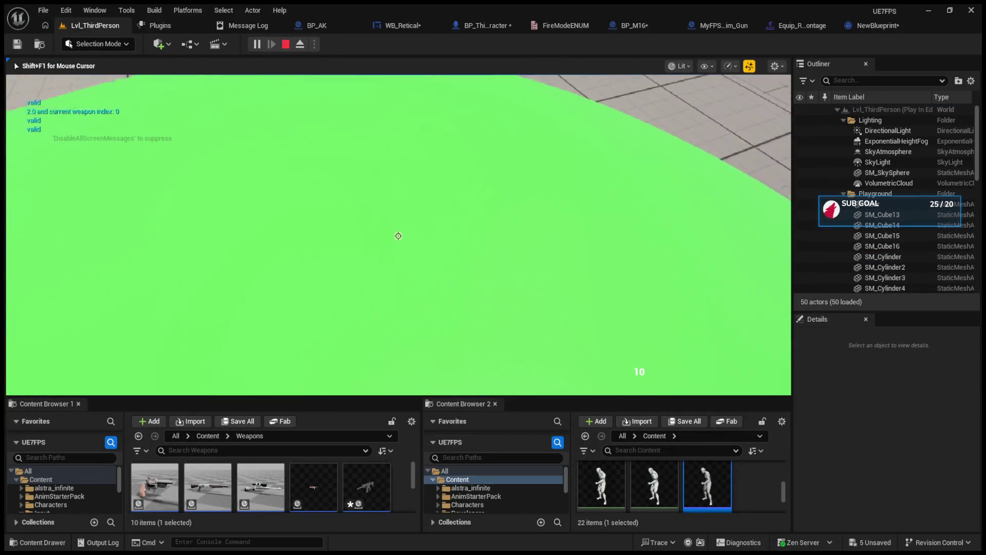
click(398, 236)
click(398, 235)
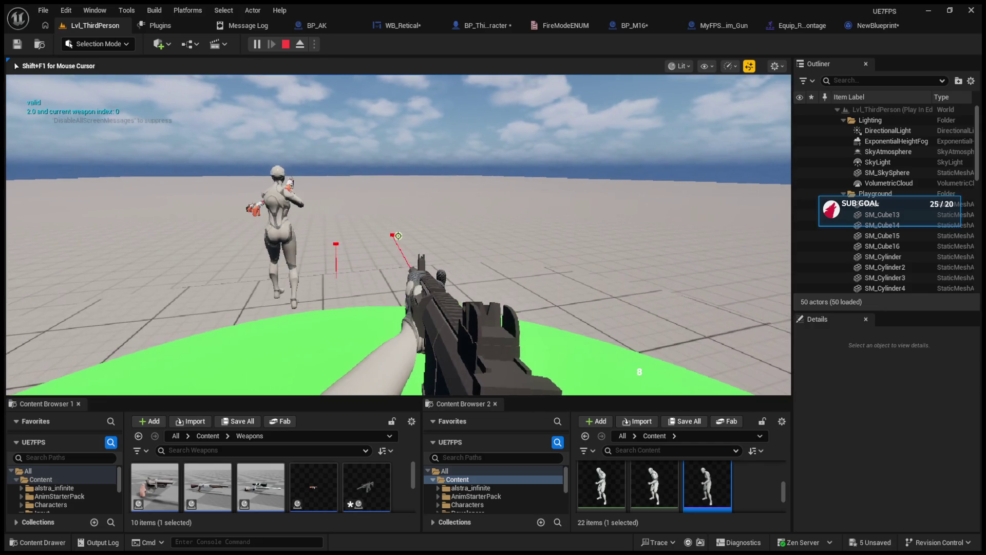
click(398, 236)
click(398, 236)
click(398, 236)
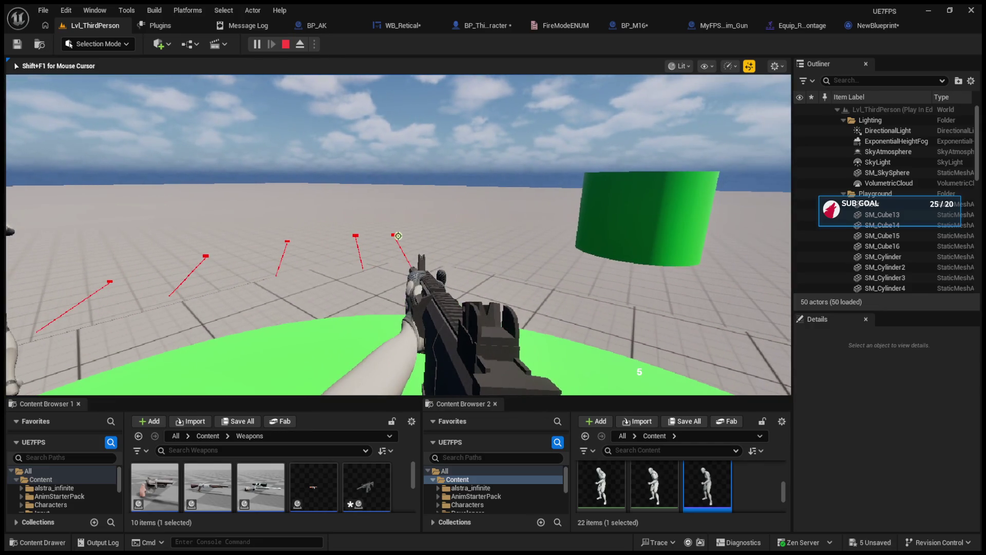
click(398, 236)
click(398, 236)
click(398, 236)
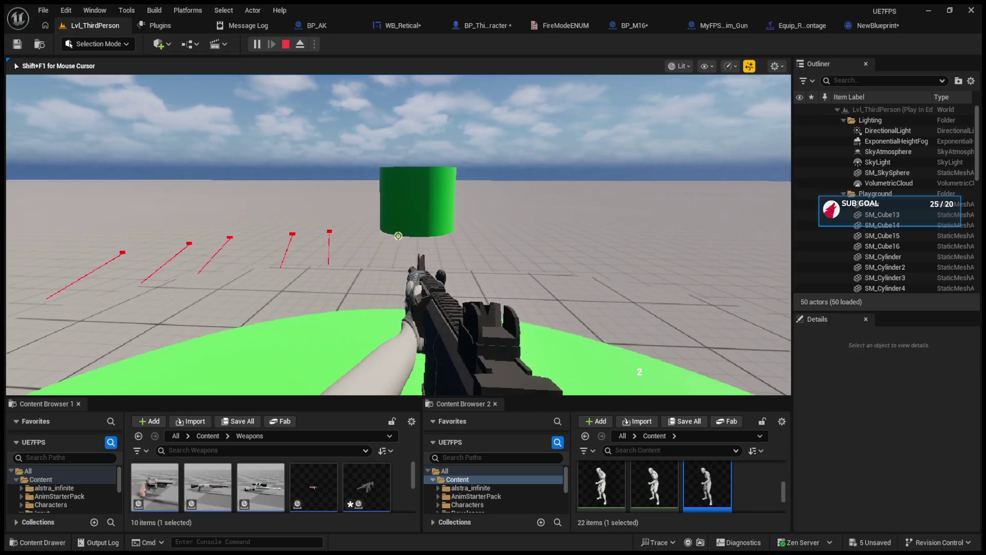
click(398, 236)
click(398, 235)
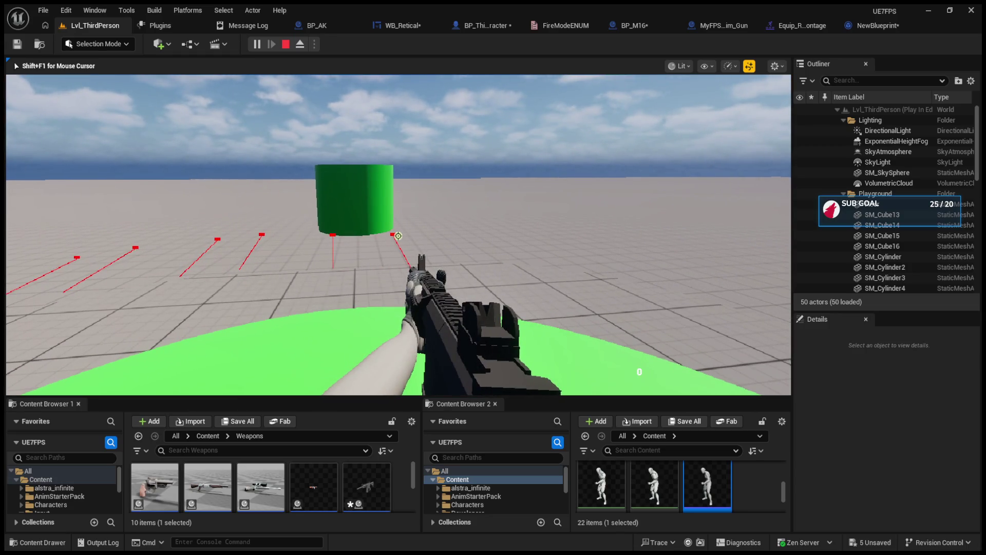
key(Escape)
Step: Replay with the M16 equipped, fire down to 0 ammo, then open WB_Retical's Get_Ammo_Text
click(257, 44)
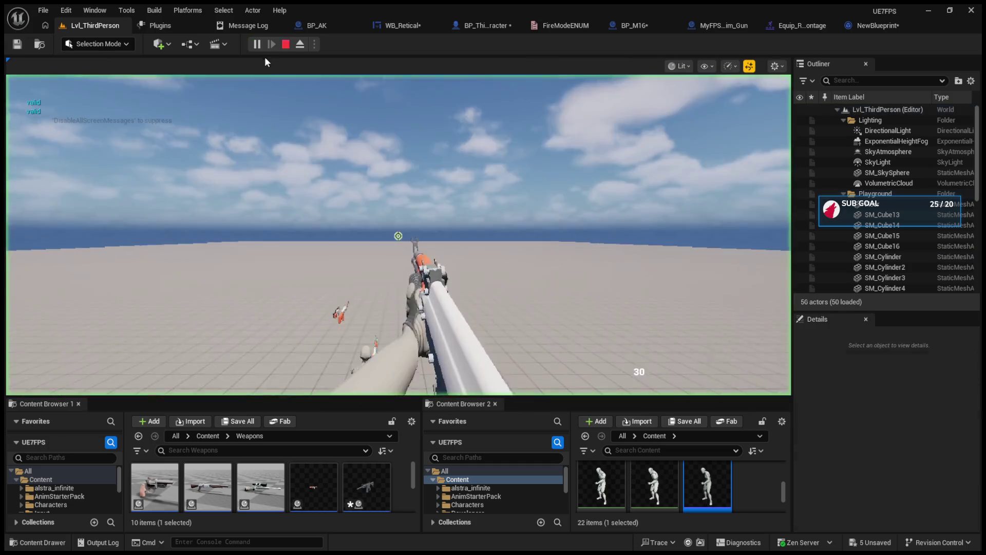
key(1)
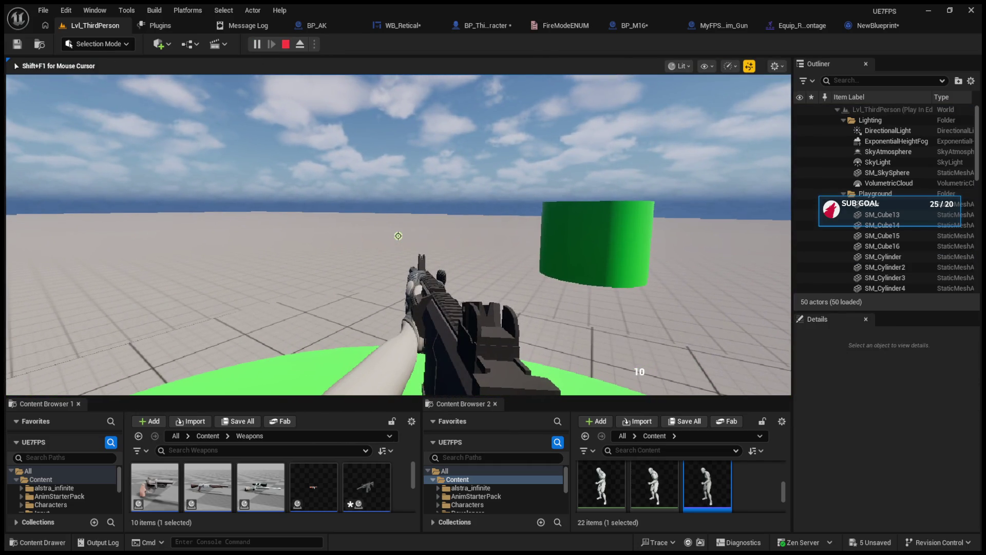
click(398, 236)
click(398, 236)
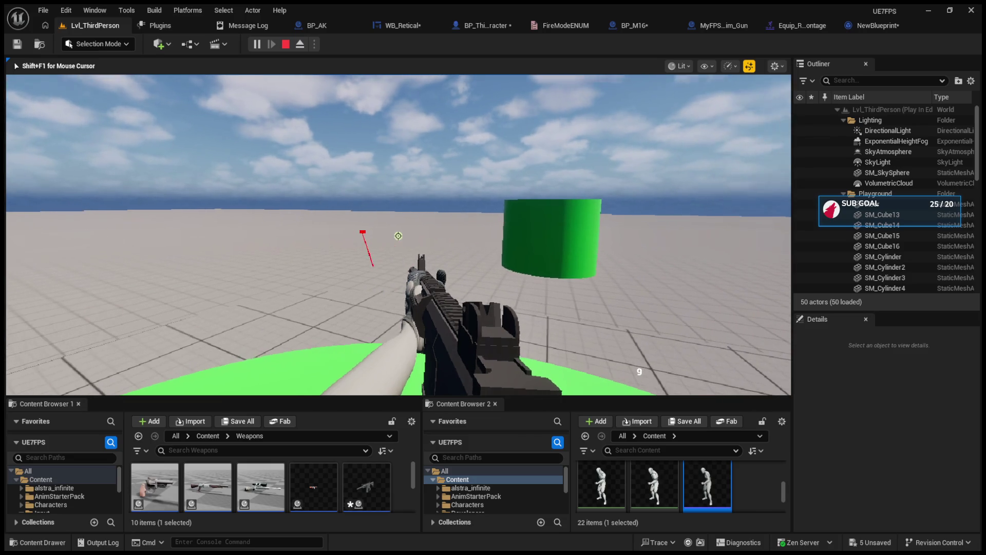
click(398, 236)
click(398, 236)
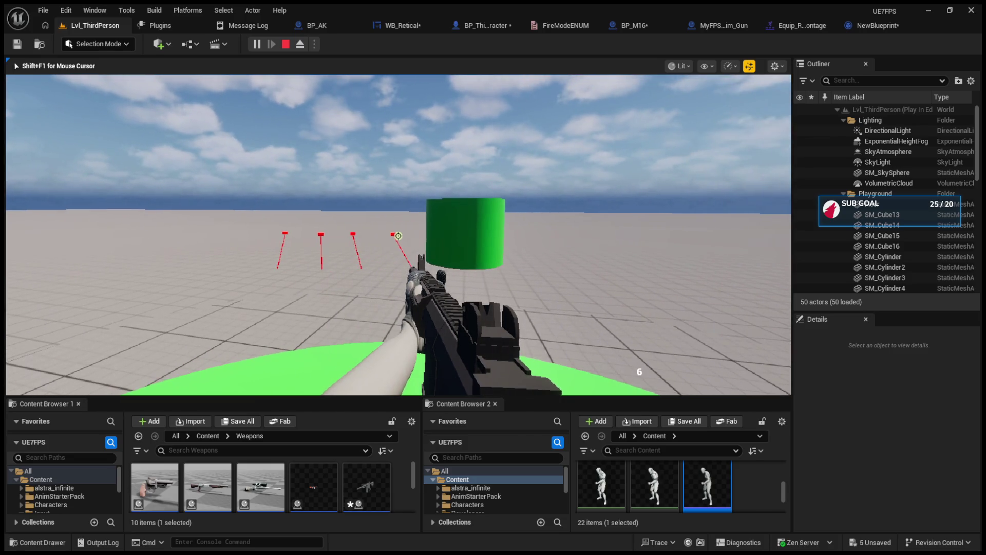
click(398, 235)
click(398, 236)
click(398, 236)
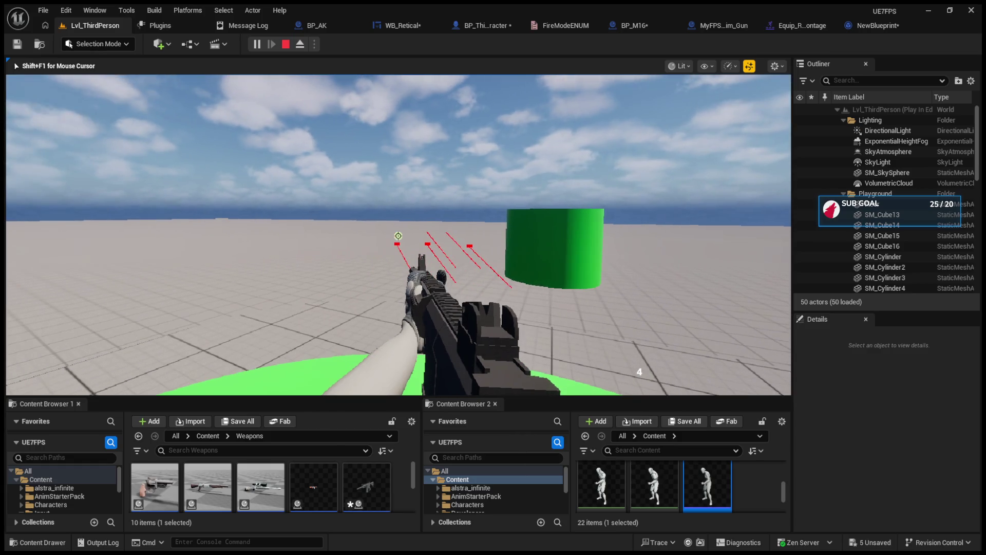
click(398, 236)
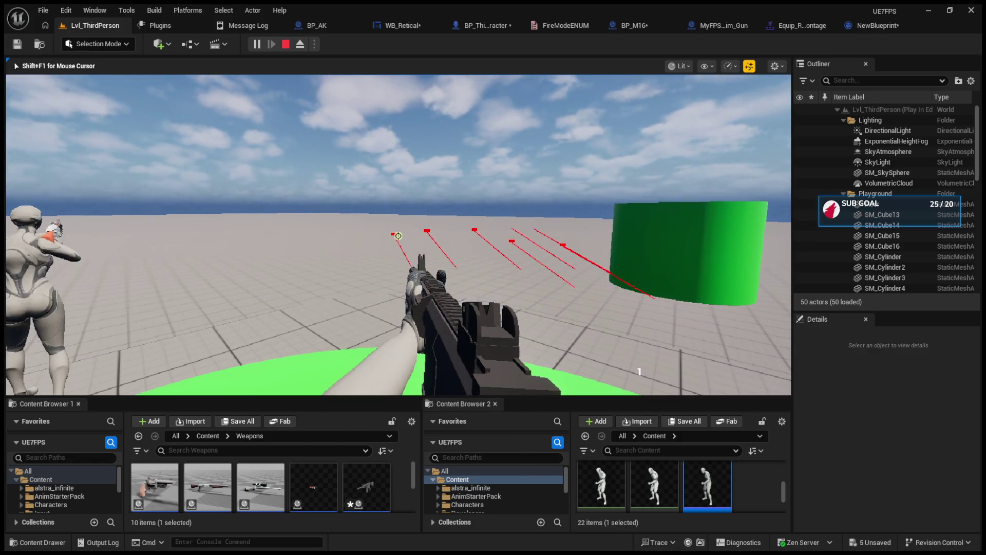
click(398, 236)
click(398, 236)
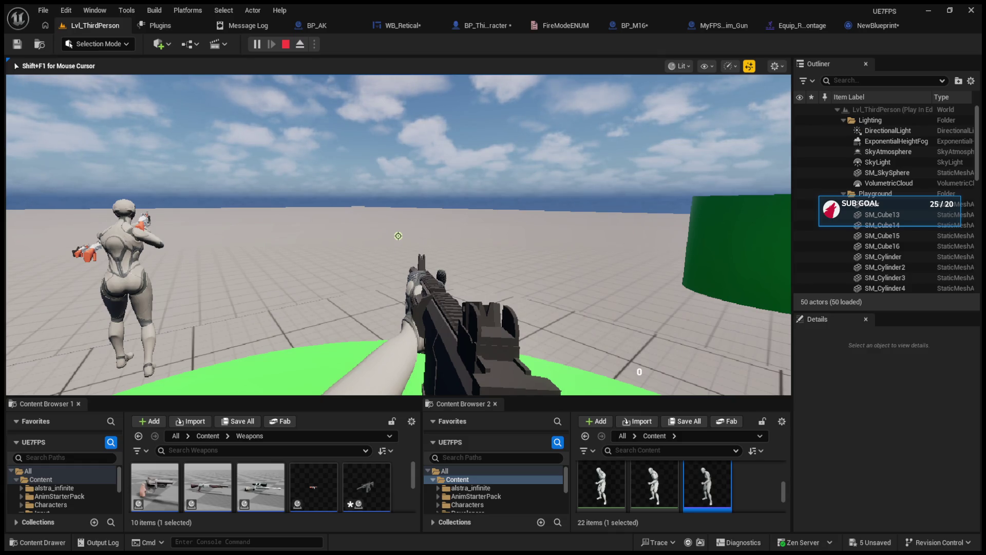
key(shift+F1)
click(386, 27)
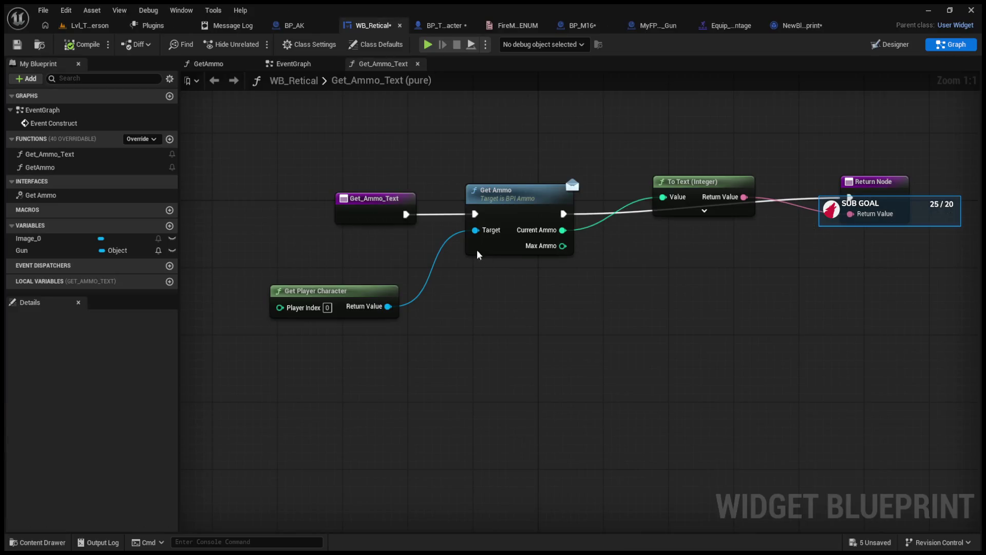
Step: Resize the ammo Scale Box to about 373 x 194, compile WB_Retical, and start playing
click(899, 48)
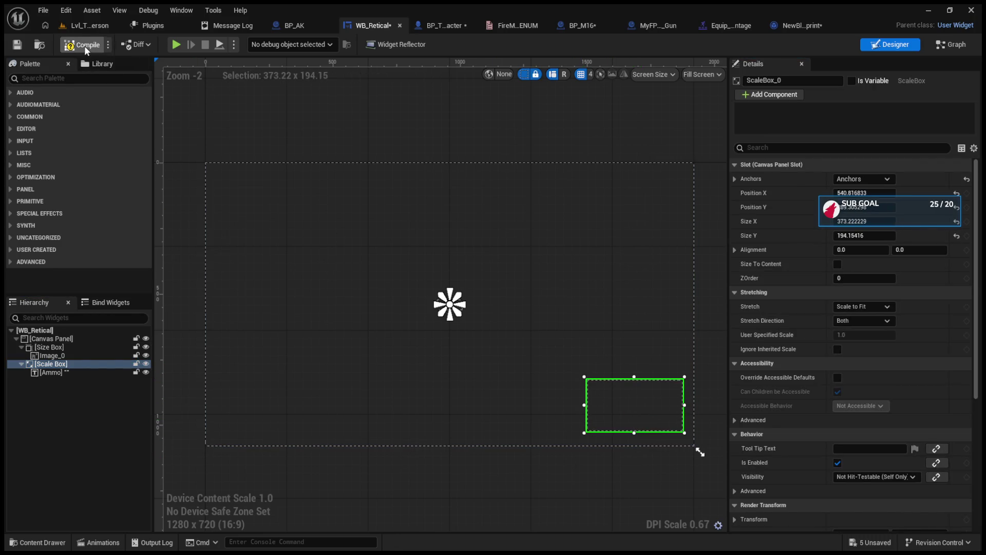
click(92, 26)
click(255, 44)
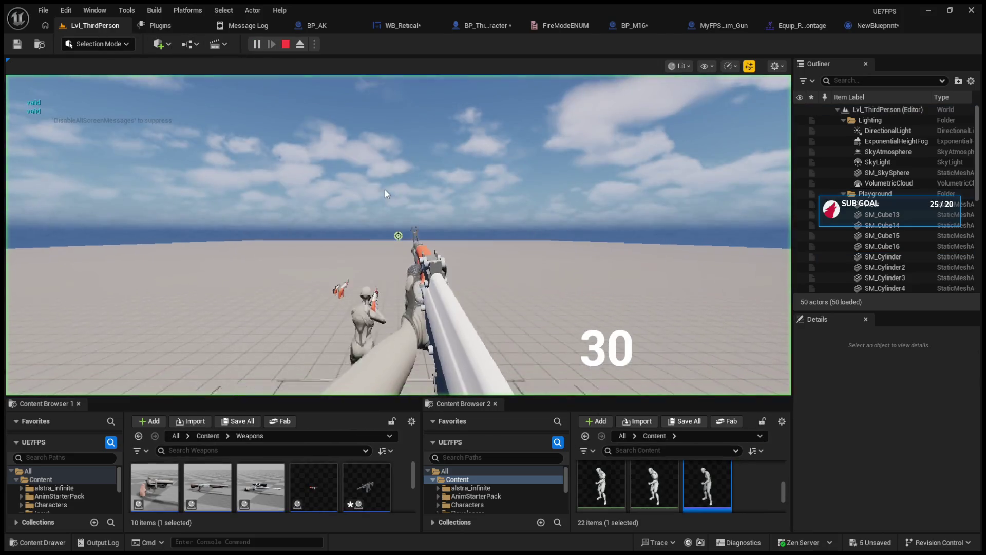
Step: Switch to the M16, fire ten rounds until the enlarged counter shows 0, then stop
scroll(399, 236, up, 1)
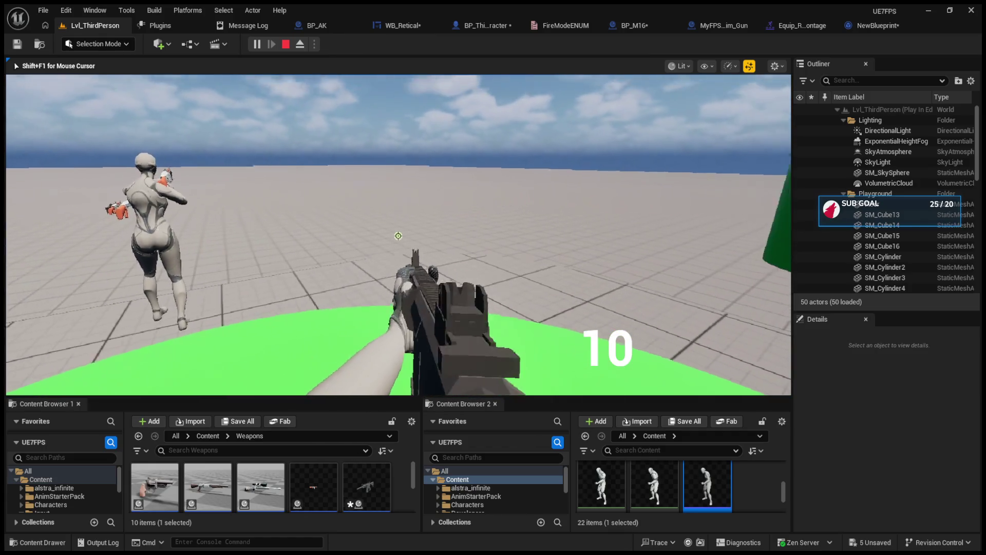
click(398, 235)
click(398, 235)
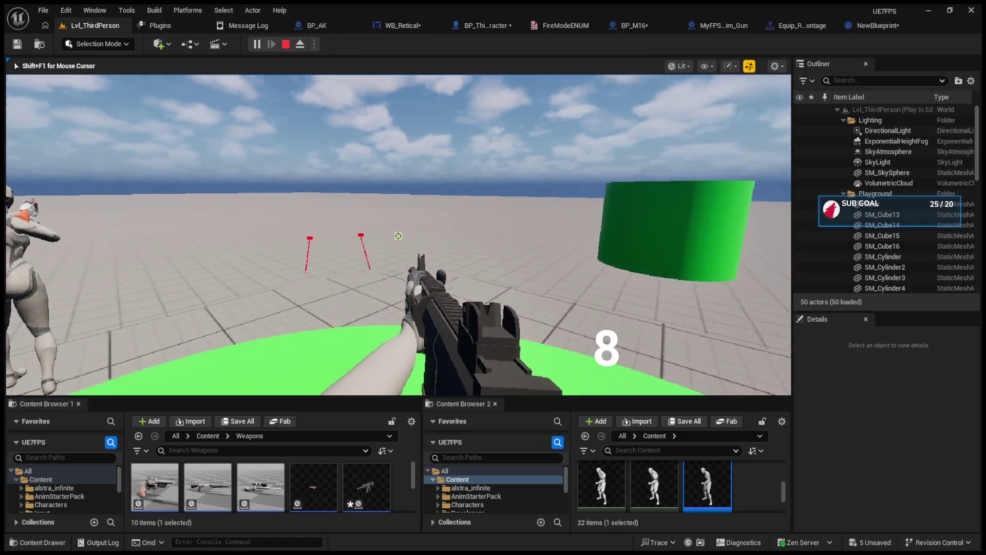
click(398, 235)
click(398, 236)
click(398, 235)
click(398, 235)
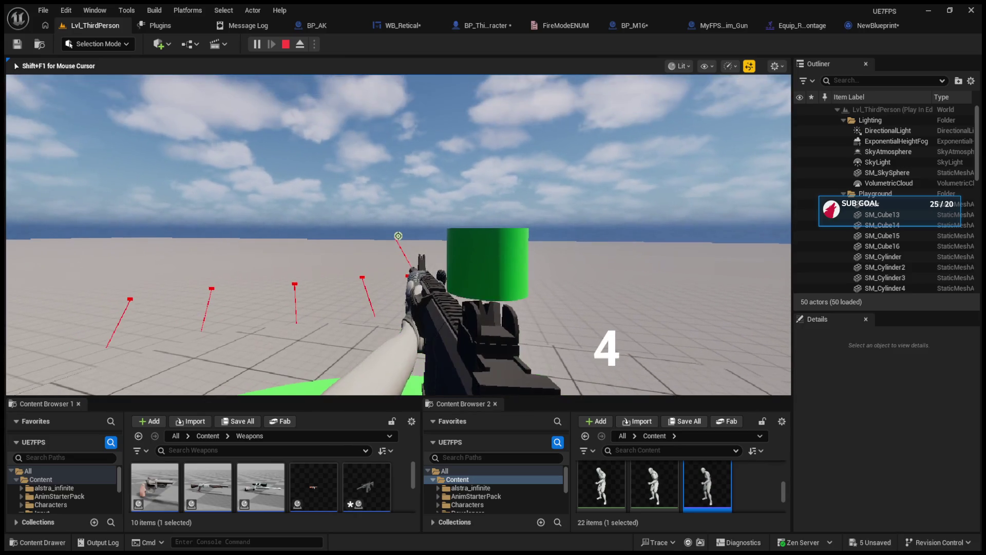
click(398, 235)
click(398, 235)
click(398, 235)
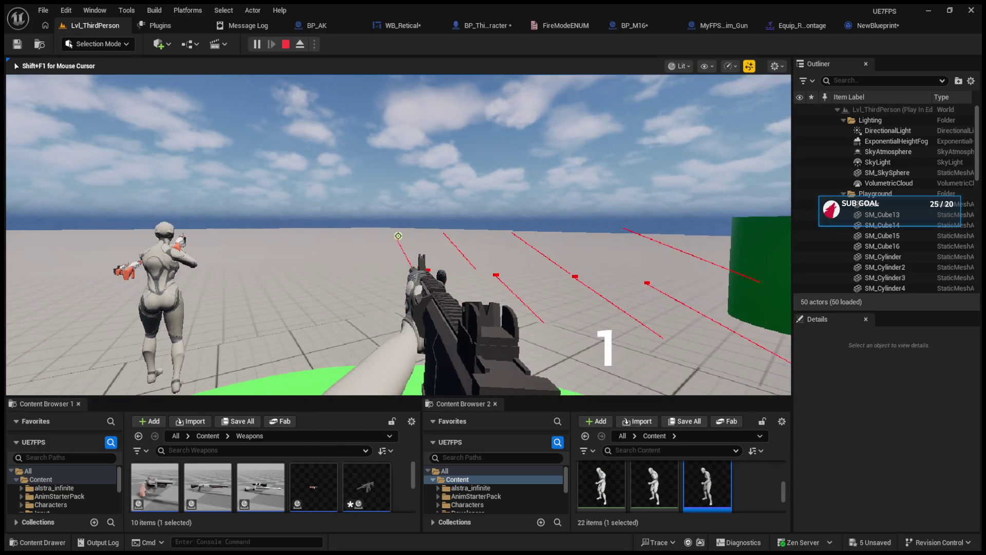
click(398, 235)
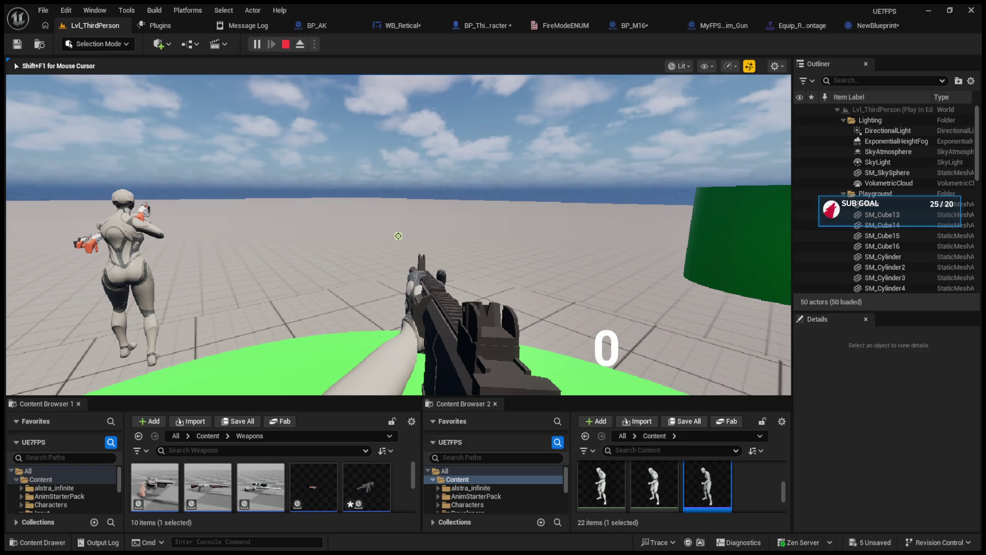
key(Escape)
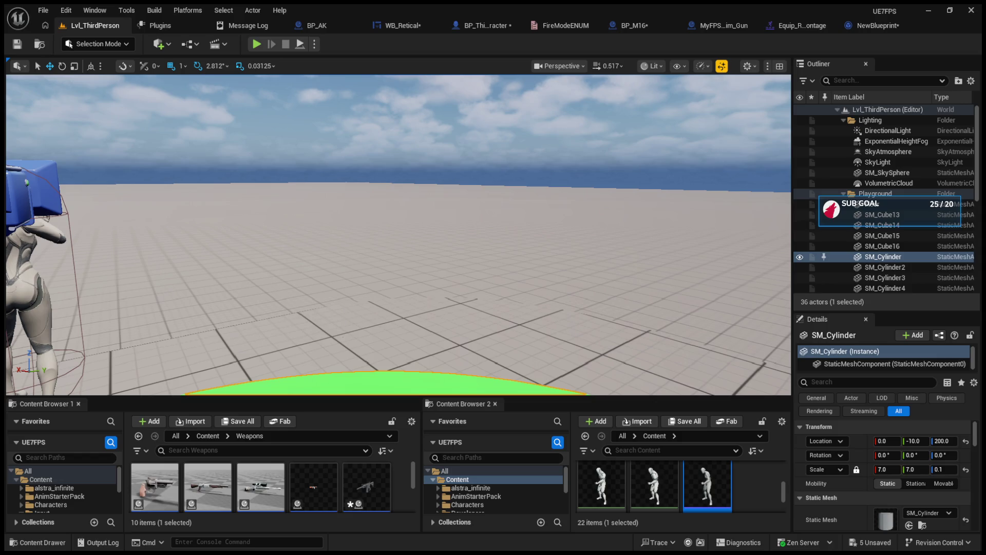
Step: Leave the BP_AK blueprint, return to Lvl_ThirdPerson and start Play In Editor in the game view
click(311, 25)
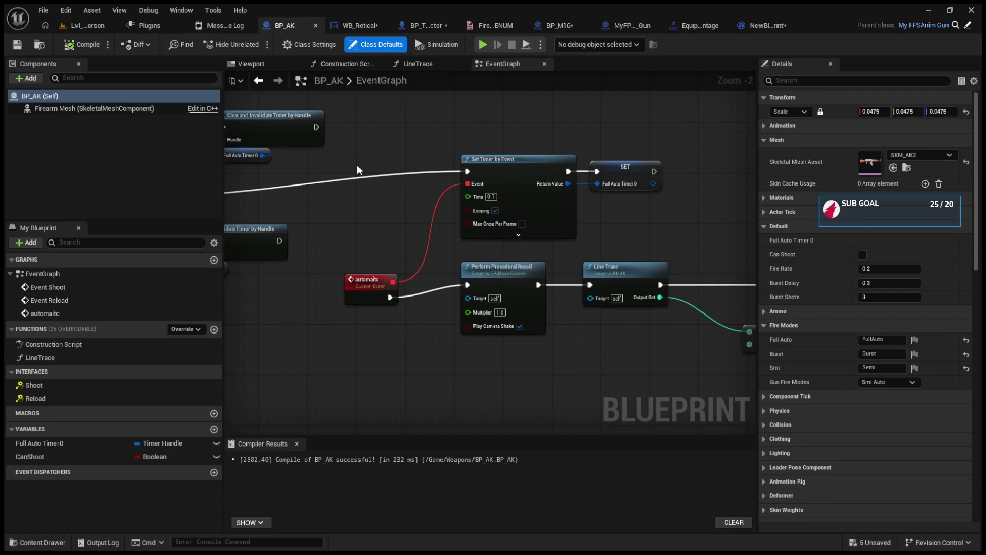
scroll(422, 223, up, 3)
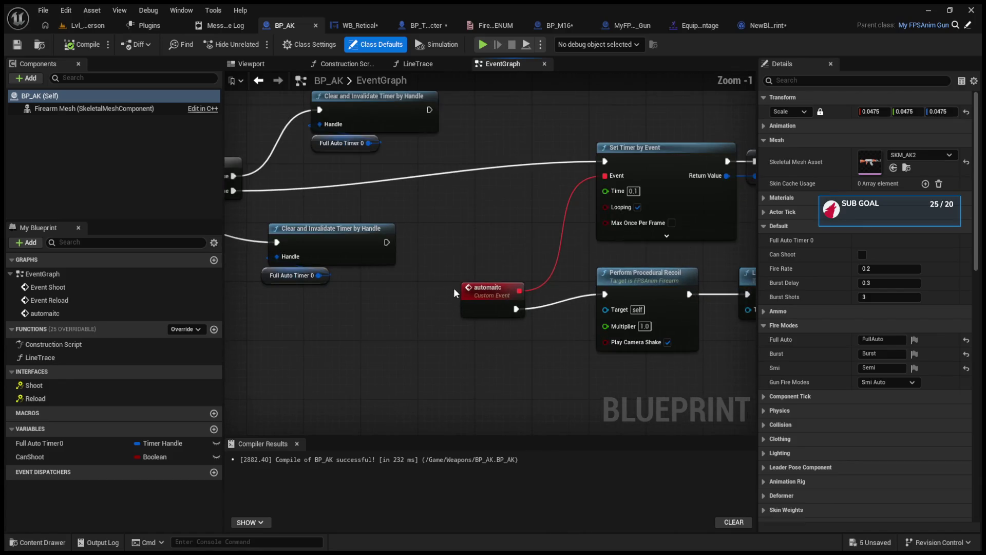
click(88, 25)
click(256, 44)
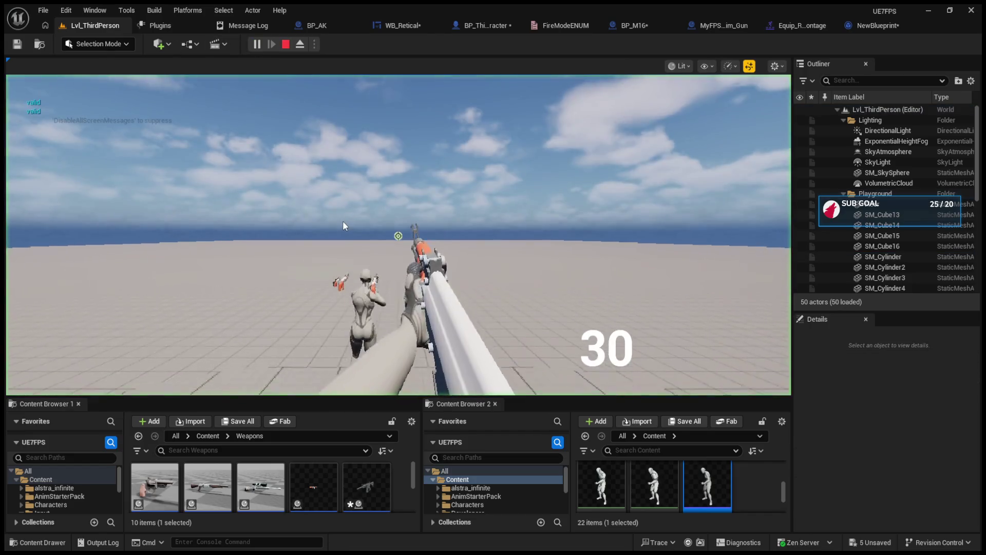
click(355, 233)
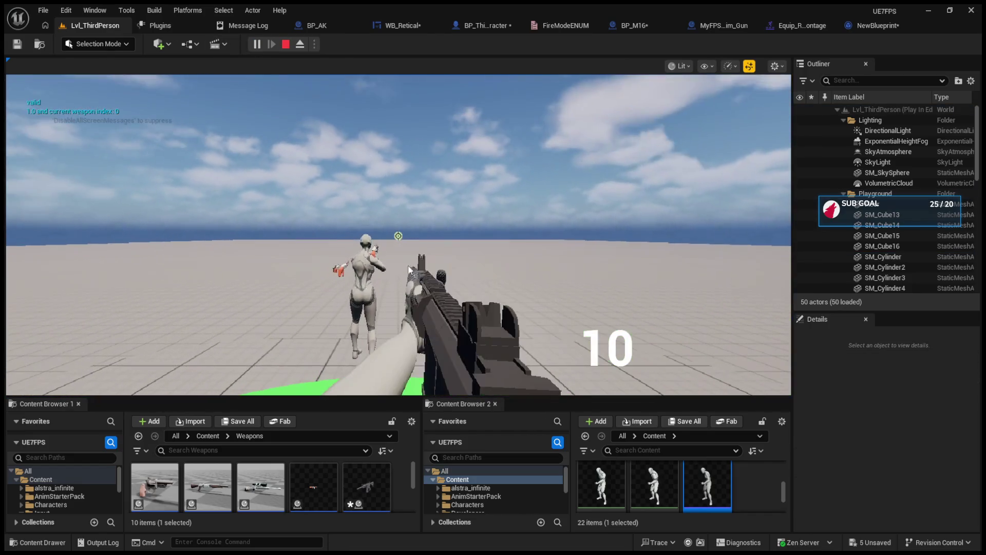
Step: Fire the M16 at the green cylinder until the ammo counter reads 0, then stop playing with Esc
click(398, 236)
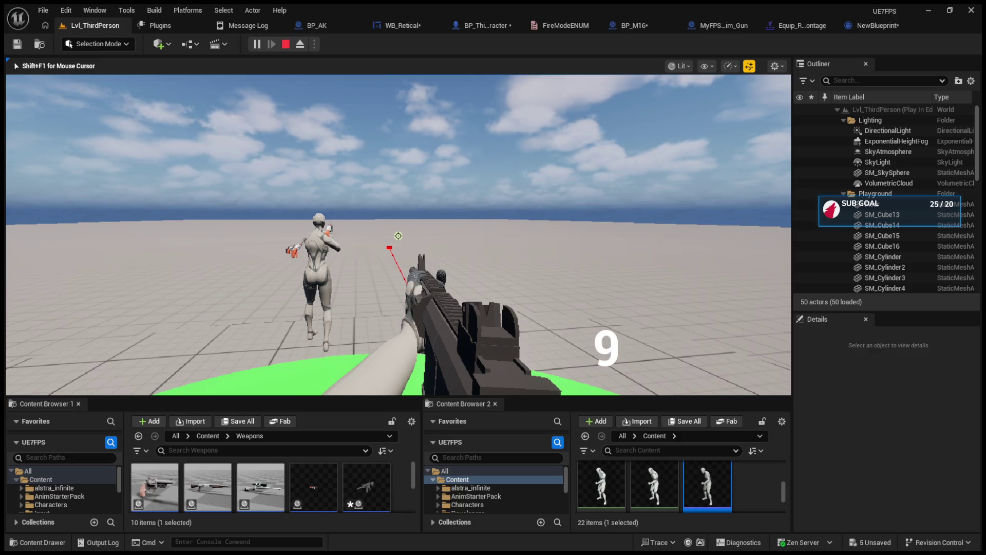
click(398, 236)
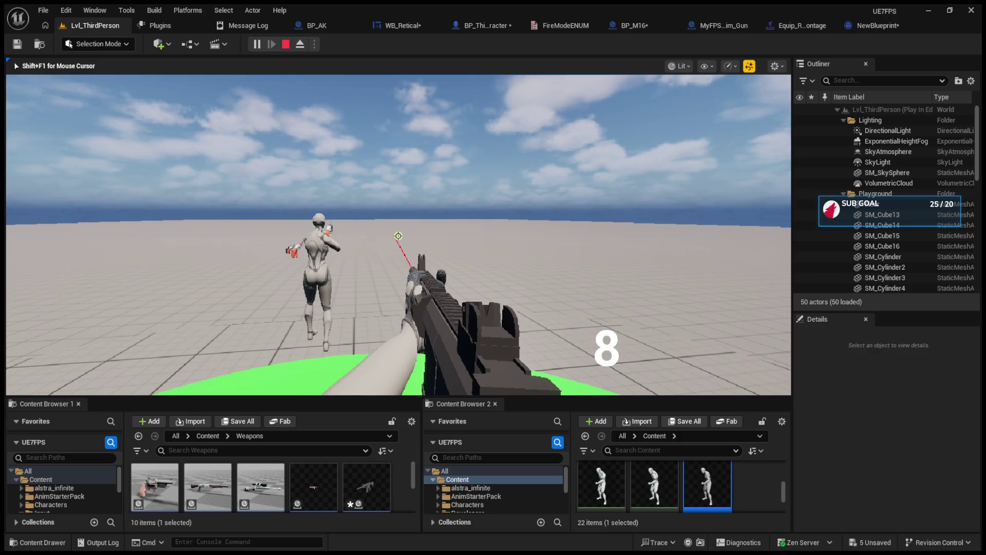
click(398, 236)
click(398, 236)
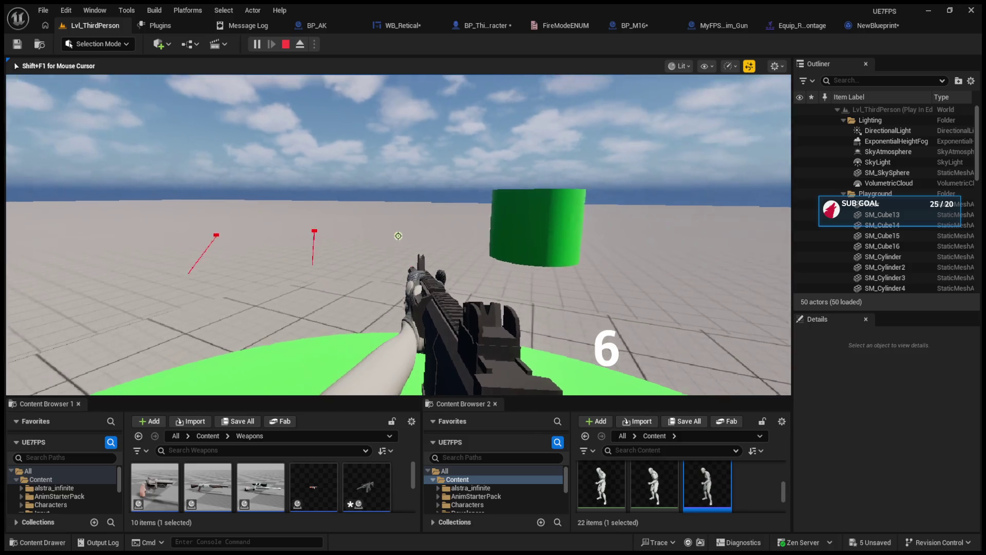
click(398, 235)
click(398, 236)
click(398, 236)
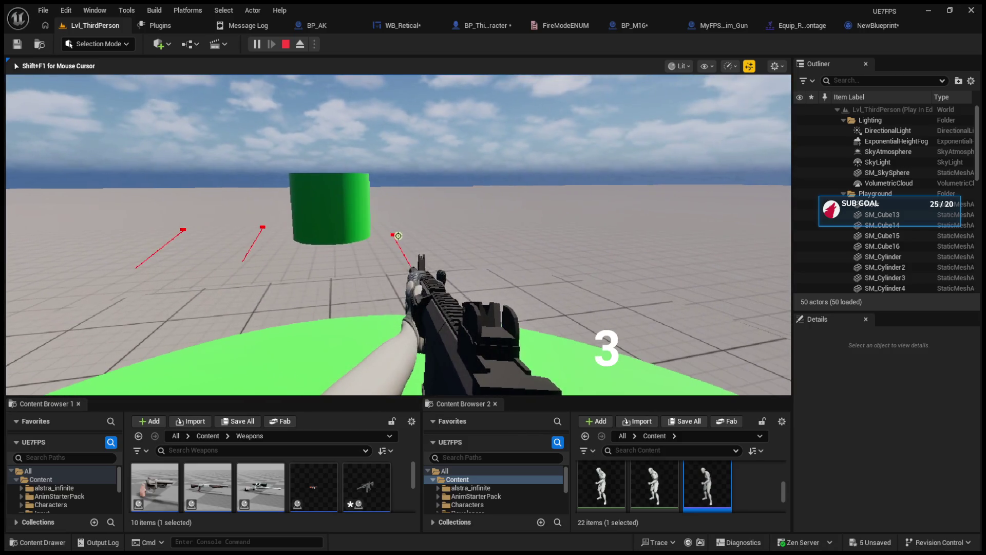
click(398, 235)
click(398, 235)
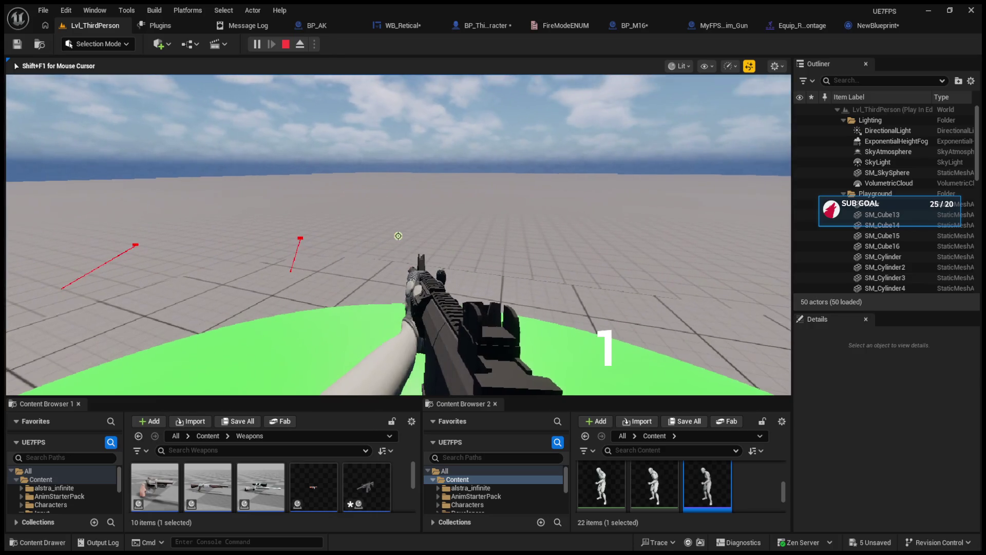
click(398, 236)
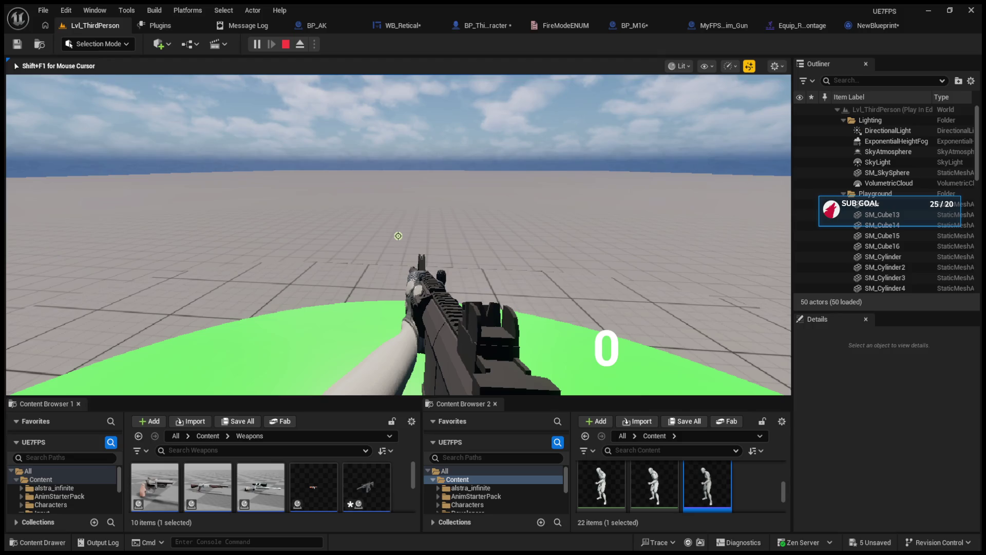
key(Escape)
scroll(494, 287, down, 3)
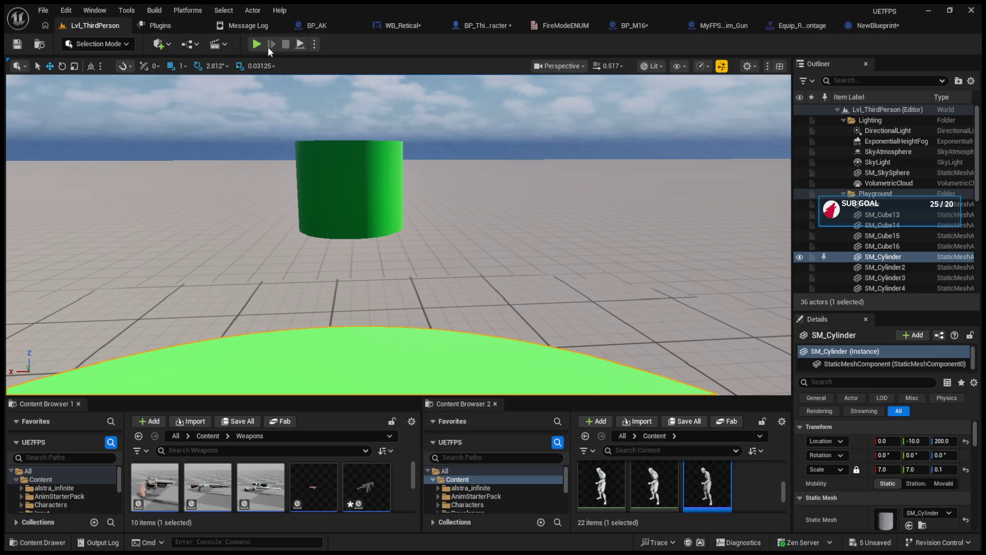
Step: Play the level, switch weapons with key 1, fire the M16 to 0 ammo, then eject with F8
click(256, 44)
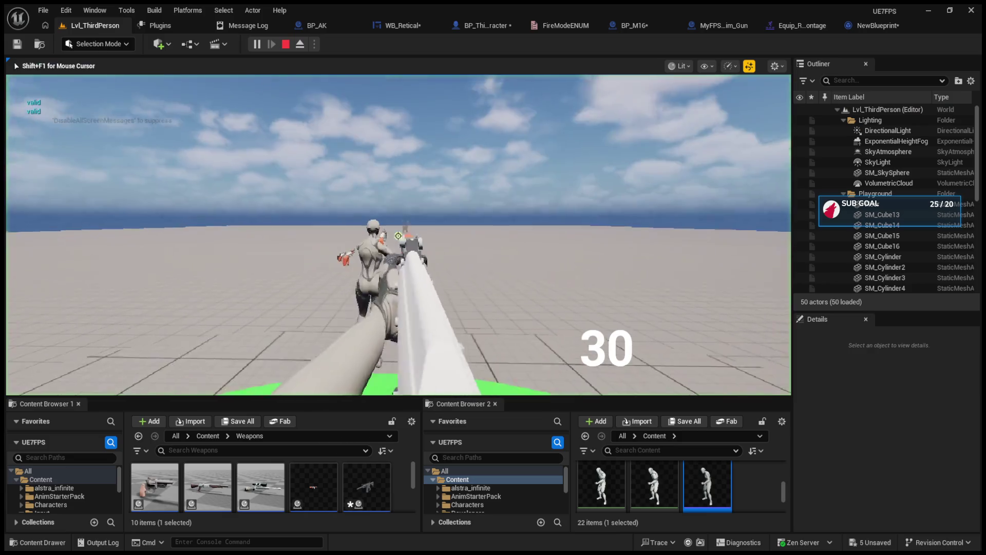
key(1)
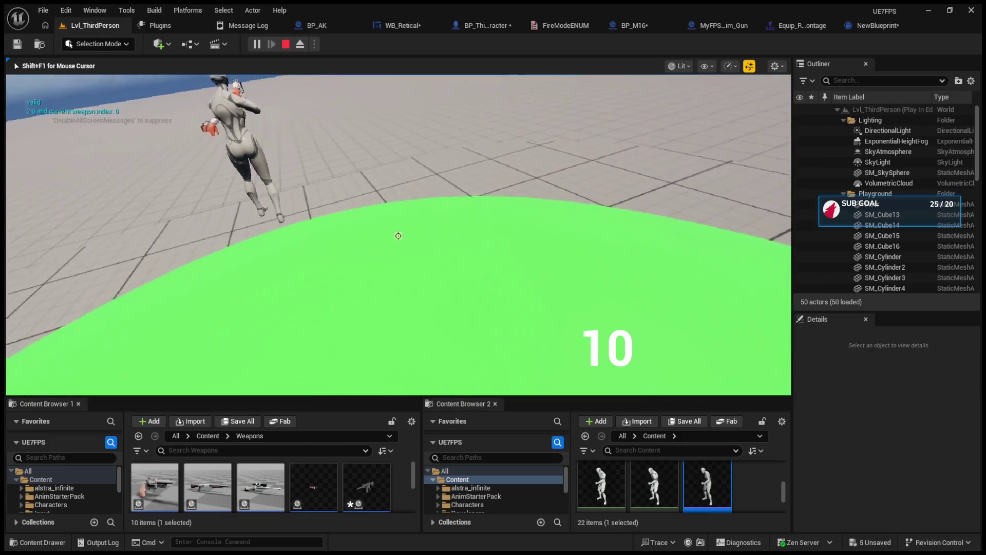
drag(398, 235, 398, 236)
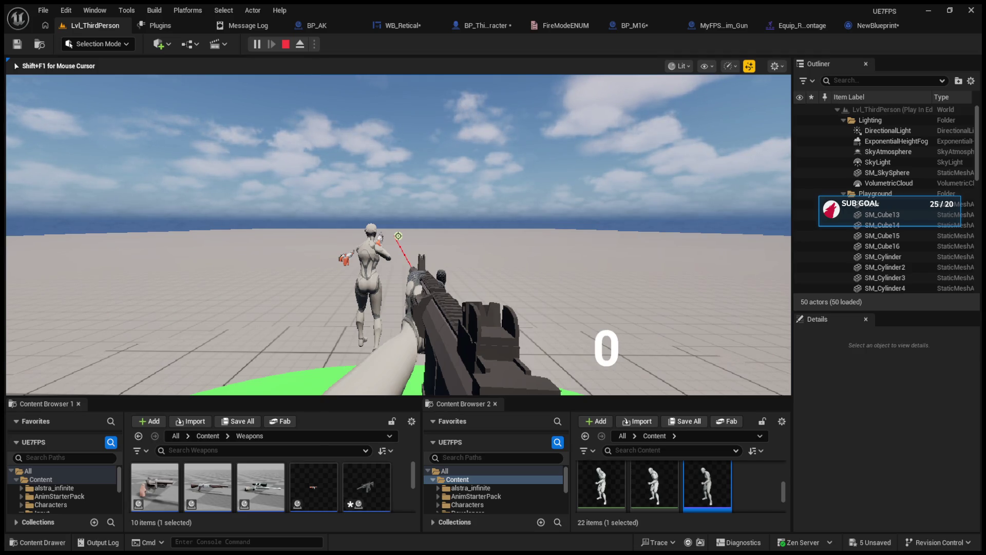
key(F8)
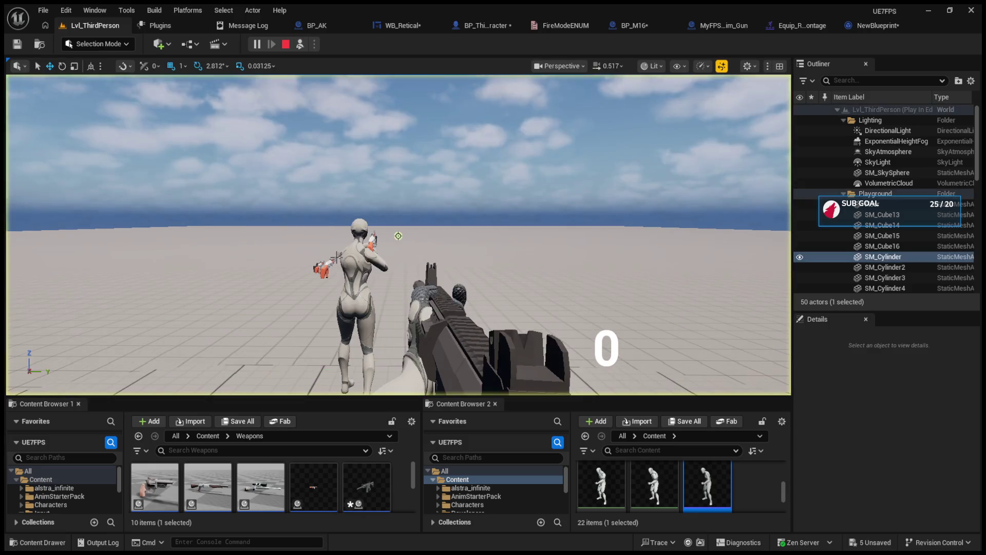
Step: Select the held BP_M161 and tune its Location values, settling Z at 4
click(445, 328)
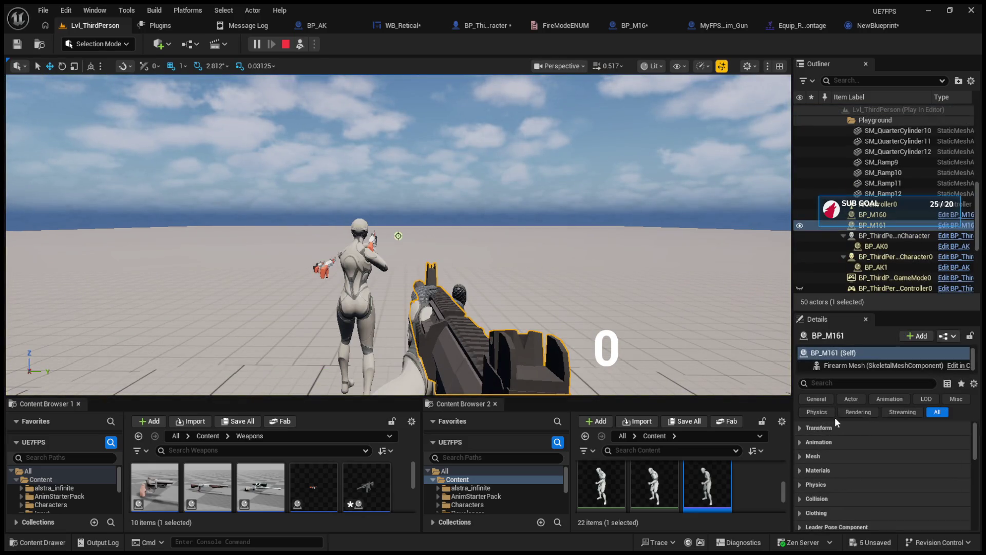
click(822, 426)
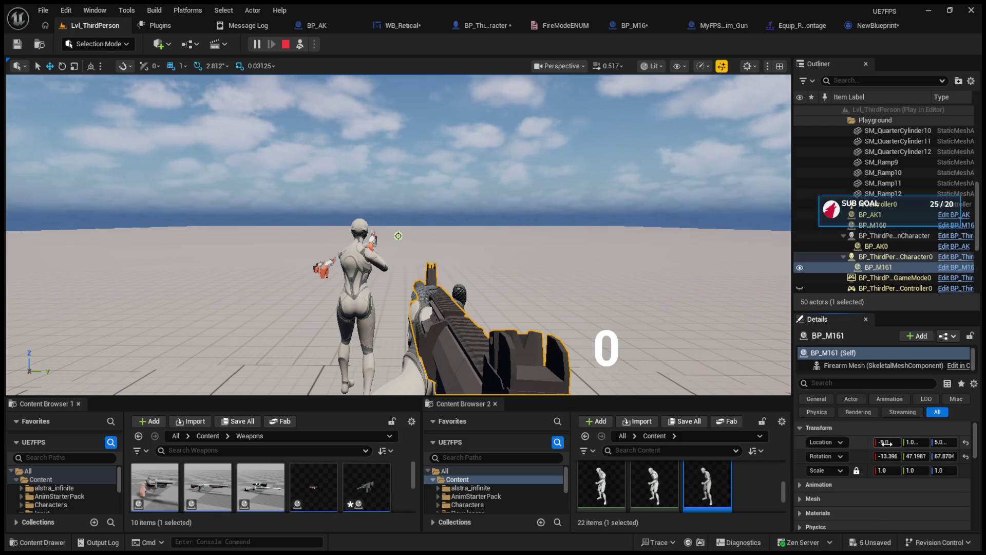
mouse_move(886, 442)
mouse_down()
mouse_move(896, 443)
mouse_move(860, 443)
mouse_up()
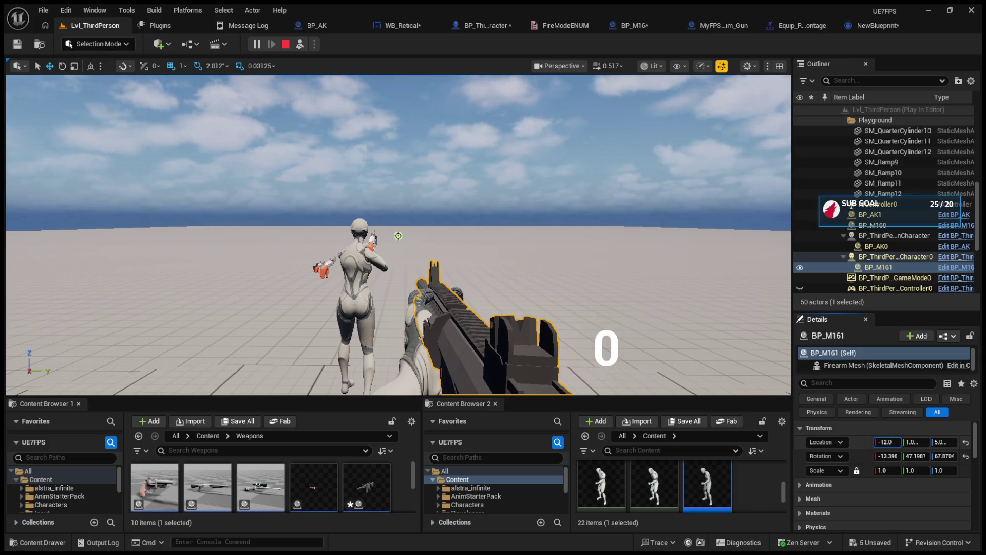
click(915, 443)
text(6)
key(Return)
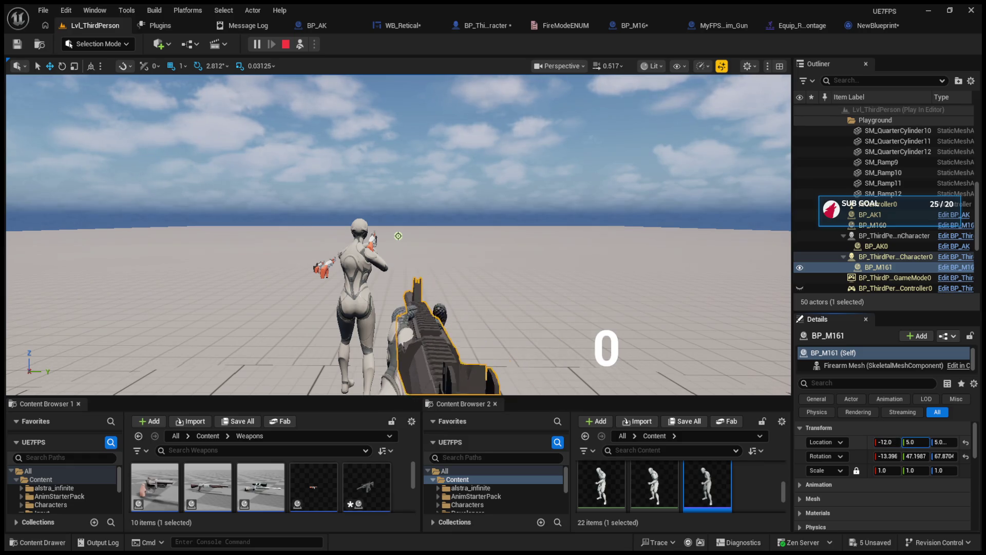
text(1)
key(Return)
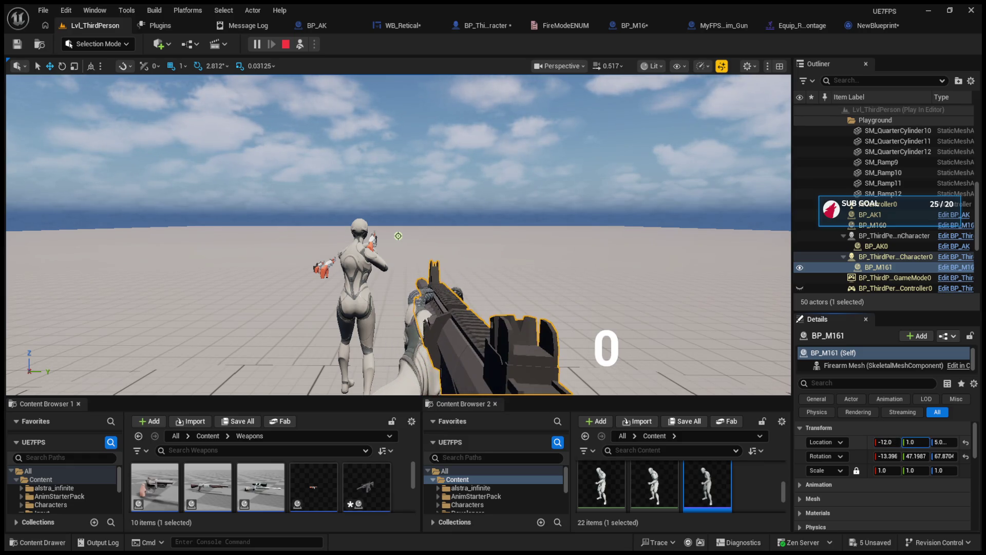
click(944, 442)
text(8)
key(Return)
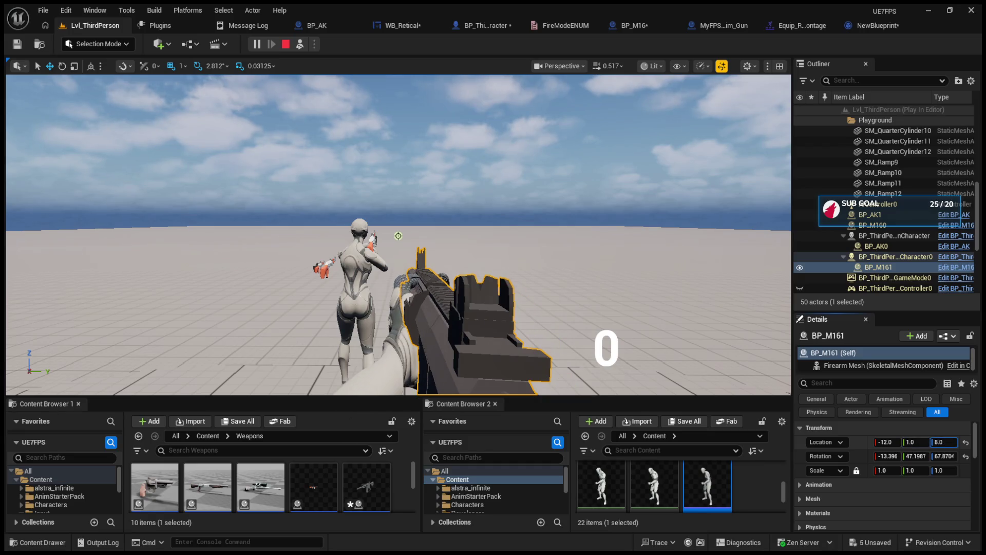
text(4)
key(Return)
Step: Set the M16's rotation to X -15°, Y 46° and Z 70°
click(887, 456)
text(-15)
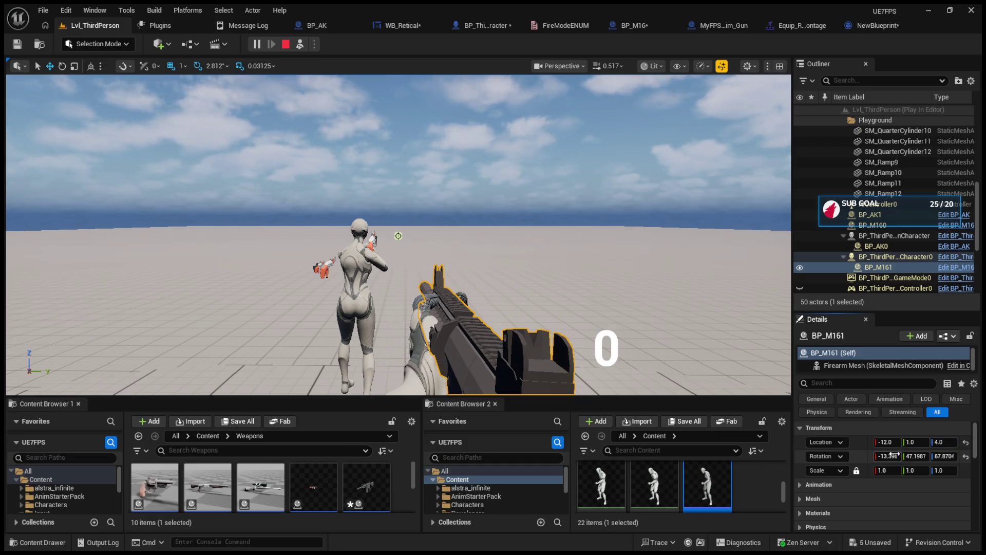
key(Return)
text(-14)
key(Return)
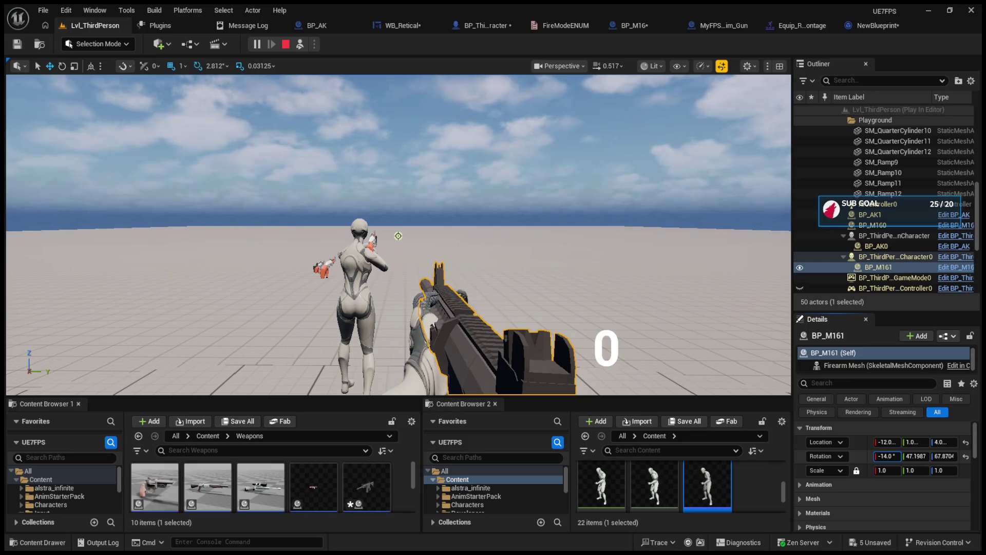
text(-15)
key(Return)
click(916, 456)
text(46)
key(Return)
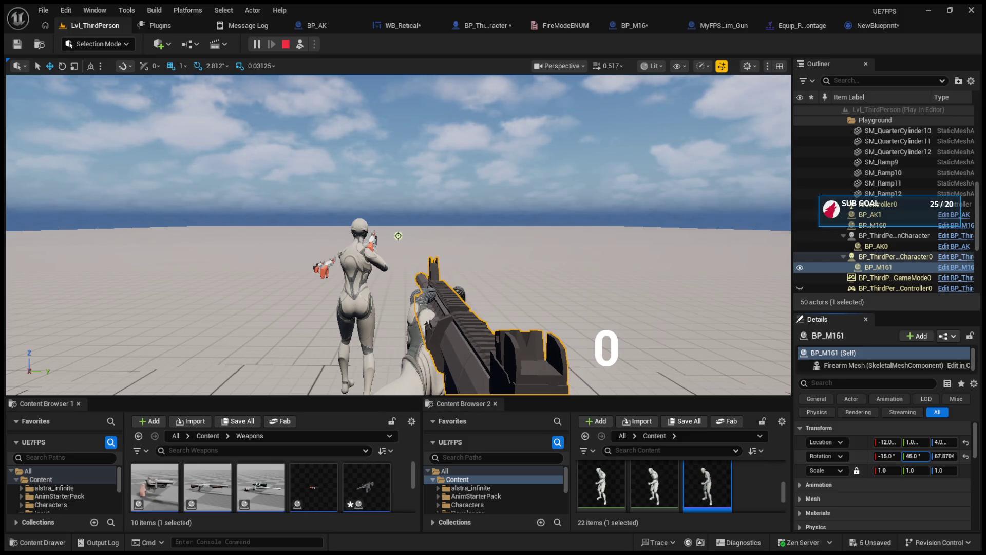
click(944, 456)
text(70)
key(Return)
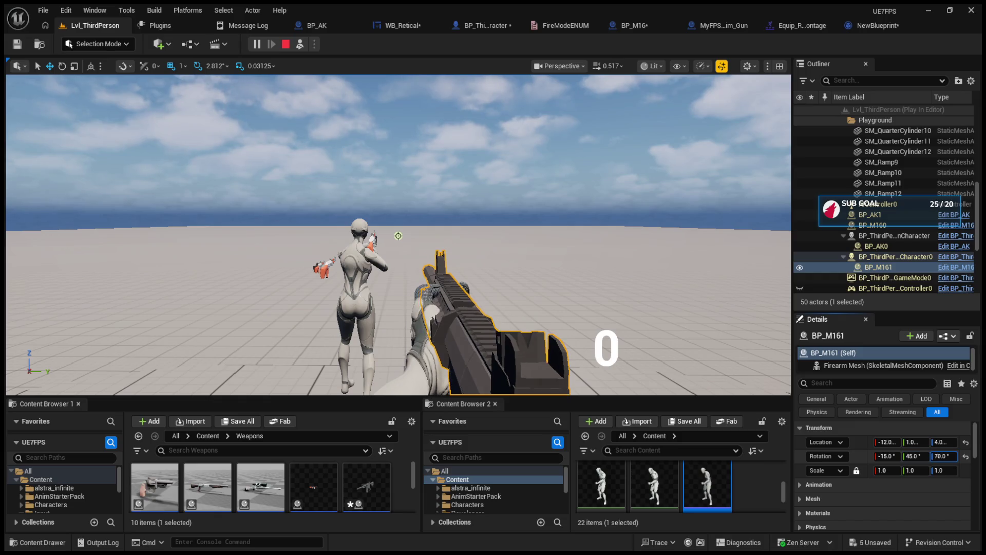
Step: Refine the M16's rotation to Y 48° and Z 68°
click(916, 456)
text(49)
key(Return)
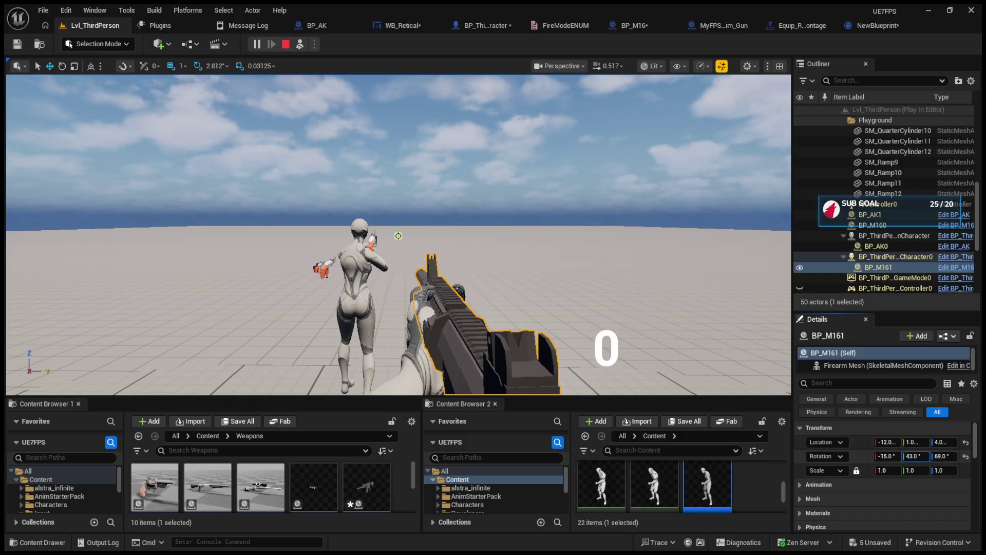
text(48)
key(Return)
click(944, 456)
text(66)
key(Return)
text(68)
key(Return)
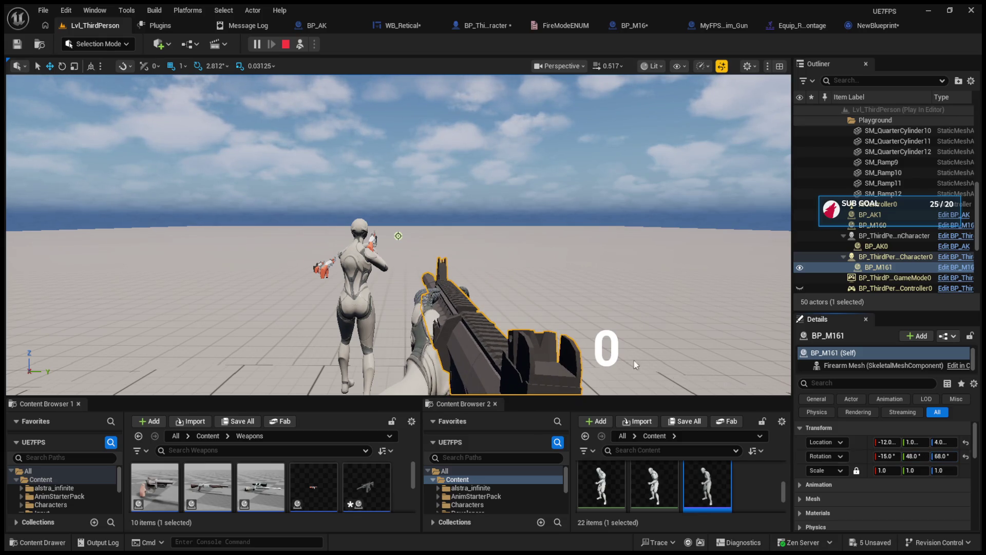
Step: Possess the player to test the rifle's pose, eject, nudge the X rotation, then possess again
click(301, 45)
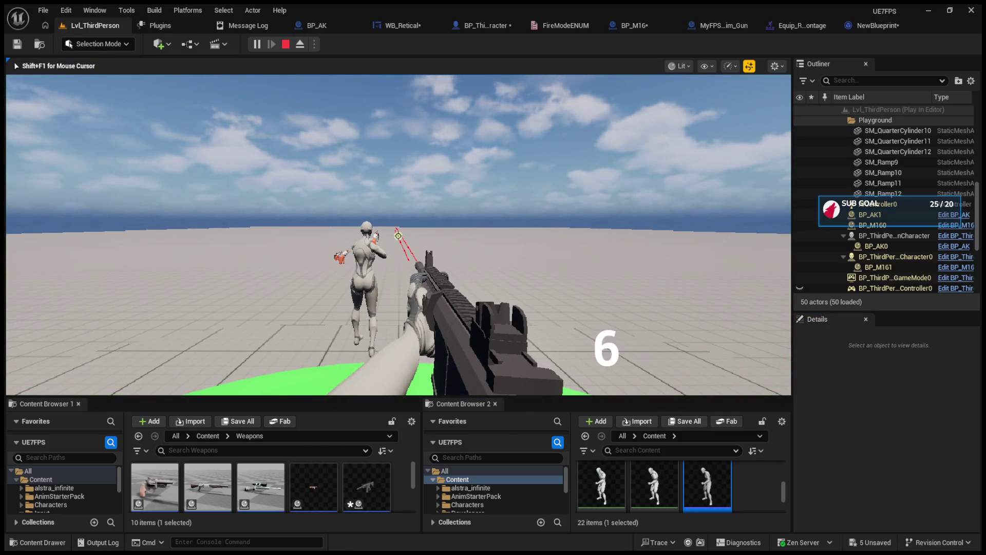
key(F8)
click(487, 319)
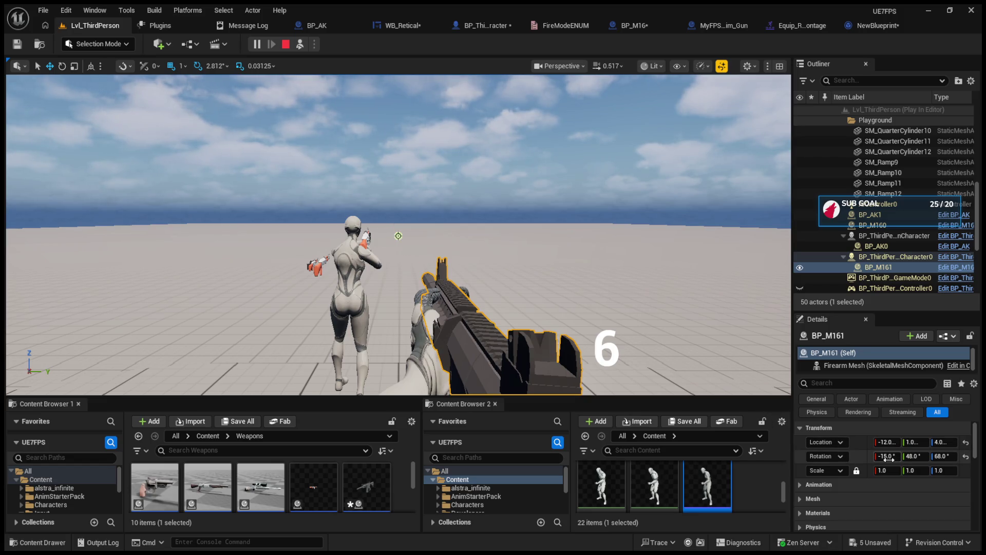
mouse_move(889, 458)
mouse_down()
mouse_move(919, 457)
mouse_move(883, 442)
mouse_move(921, 442)
mouse_move(890, 455)
mouse_move(941, 455)
mouse_up()
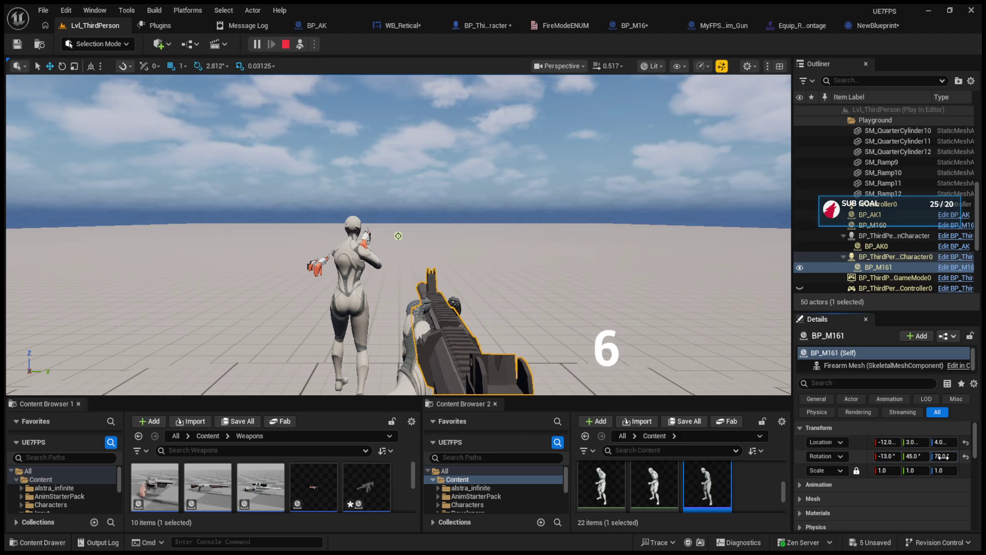
click(300, 43)
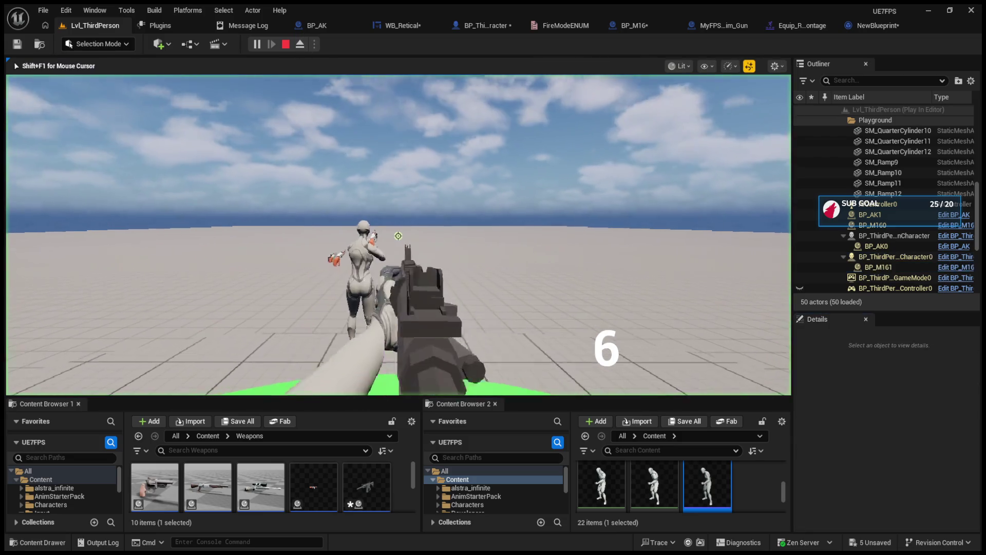
Step: Fire the repositioned M16 until the ammo counter drops from 6 to 0, then eject with F8
click(398, 235)
click(398, 236)
click(398, 236)
click(398, 236)
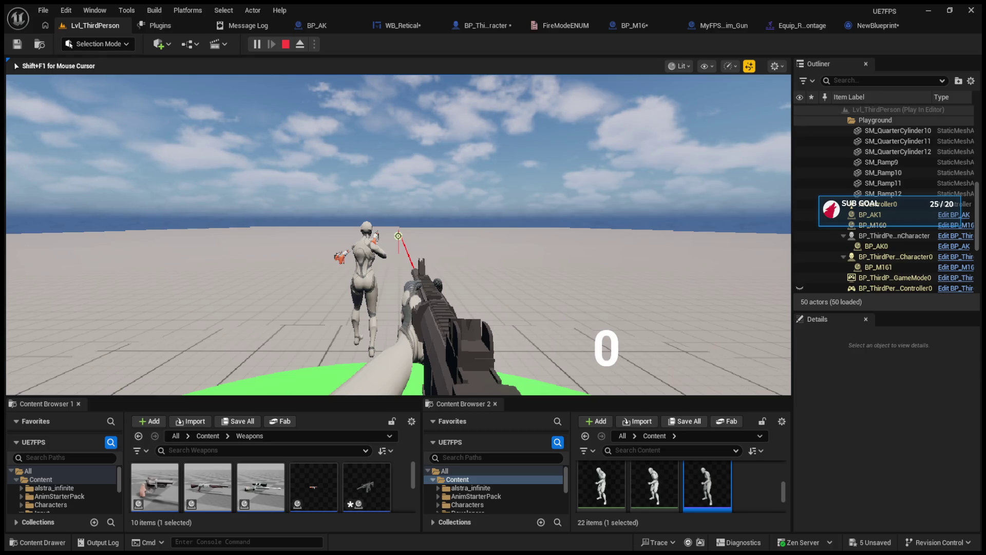
key(F8)
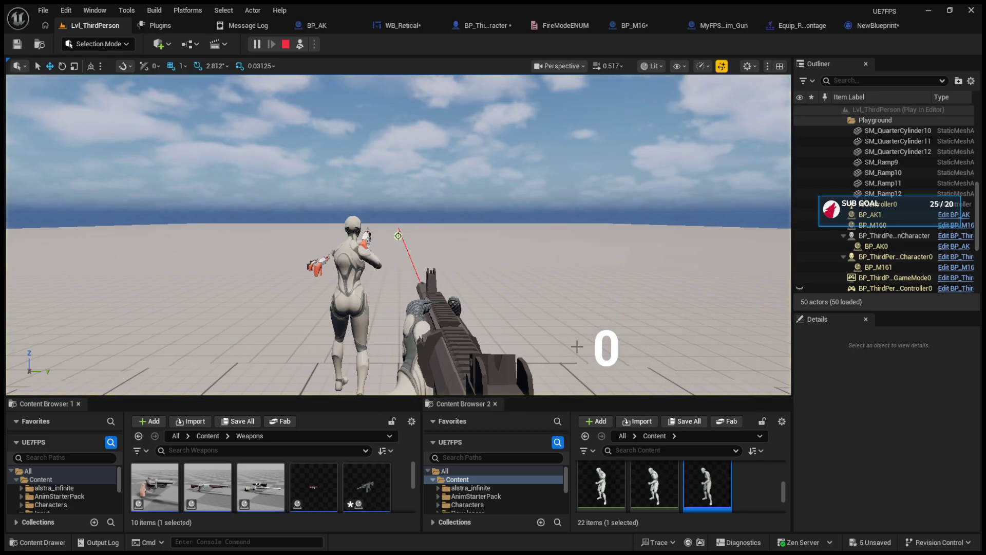